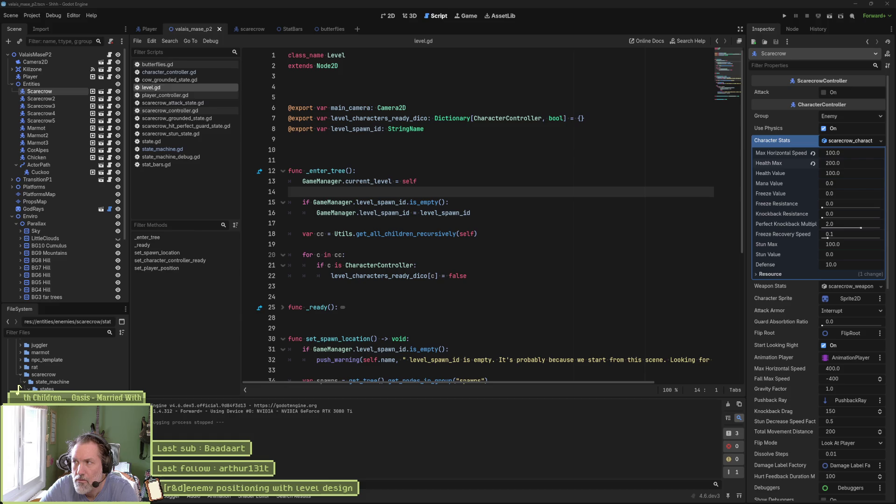
Switch from Godot to the browser showing the 'alcohol and cigarettes oasis tab' search results.
key(alt+Tab)
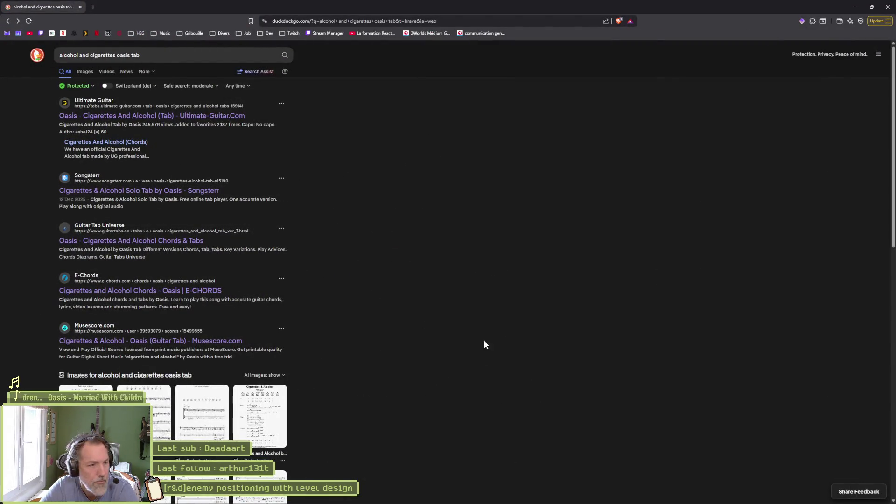
Open the Cigarettes And Alcohol chords, then search 'oasis married with children tabs' and open Songsterr's tab.
scroll(336, 294, down, 4)
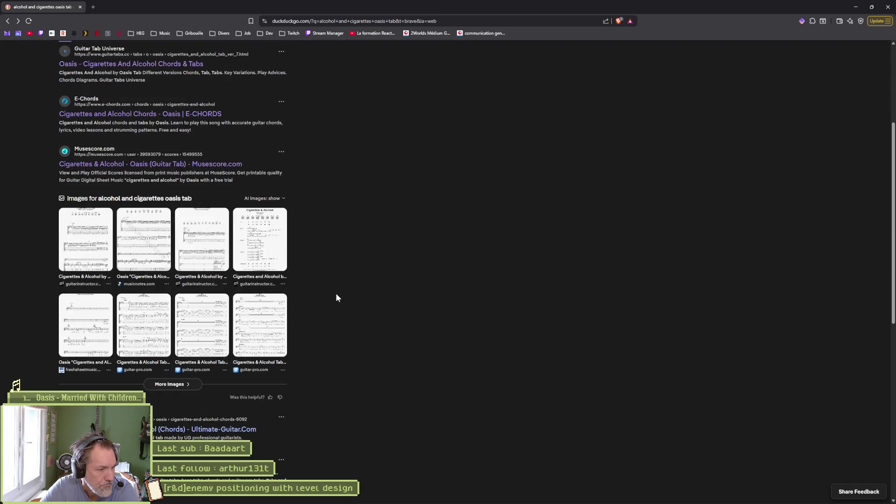
click(191, 429)
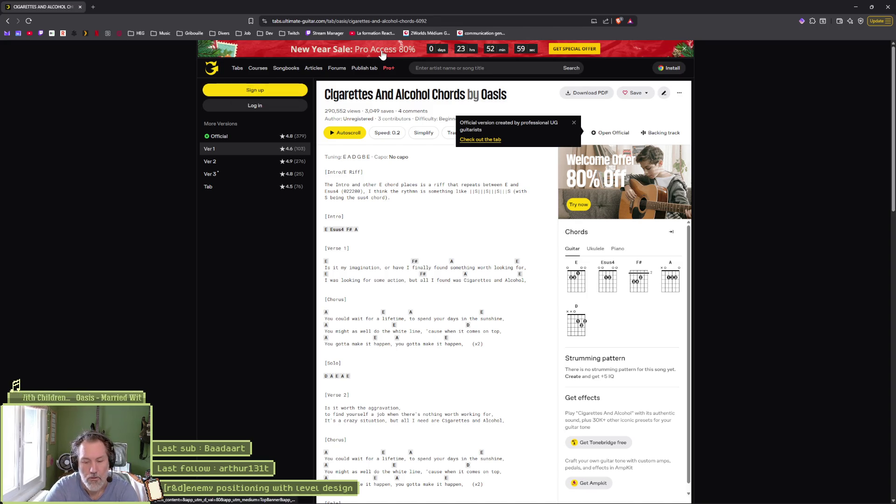
key(ctrl+l)
text(oasis )
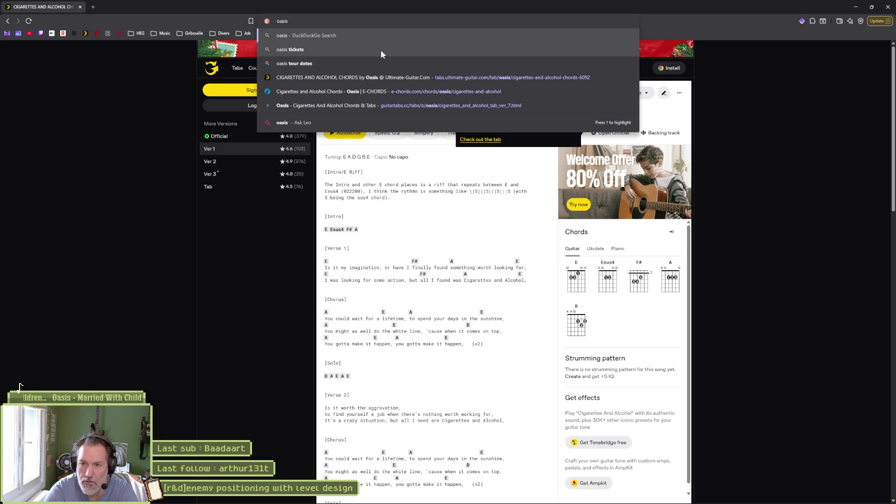
text(married with children)
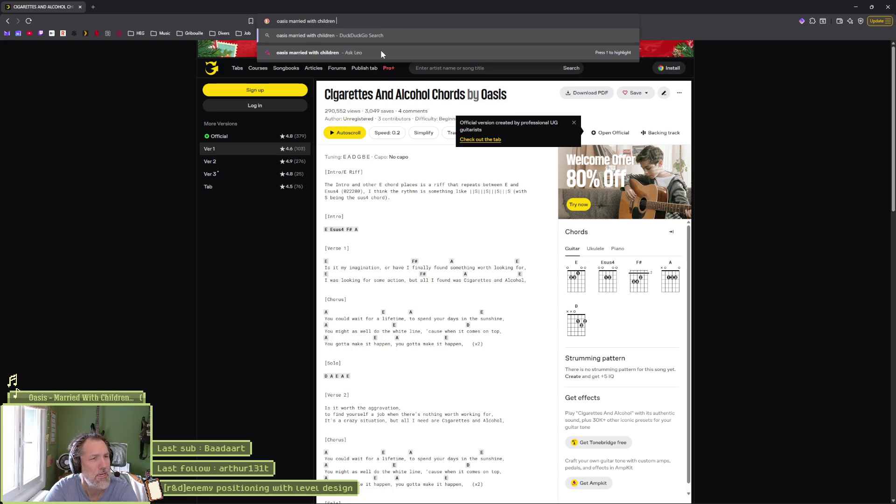
text( tabs)
key(Return)
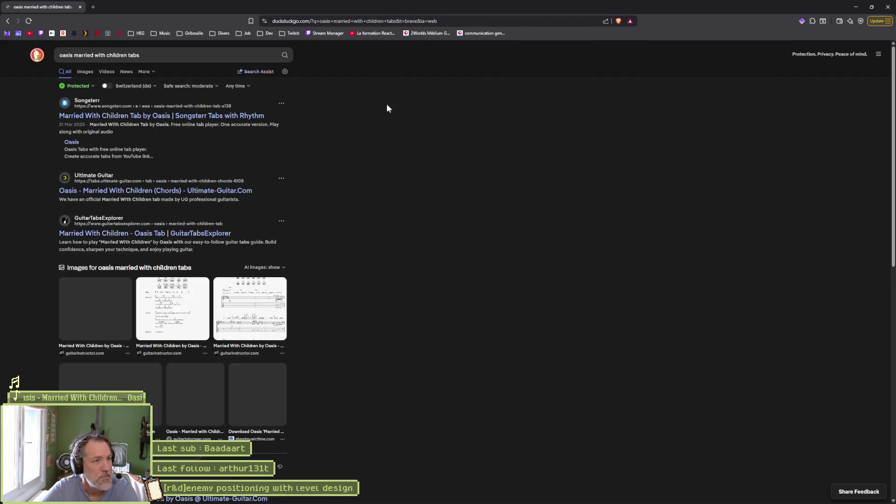
click(237, 116)
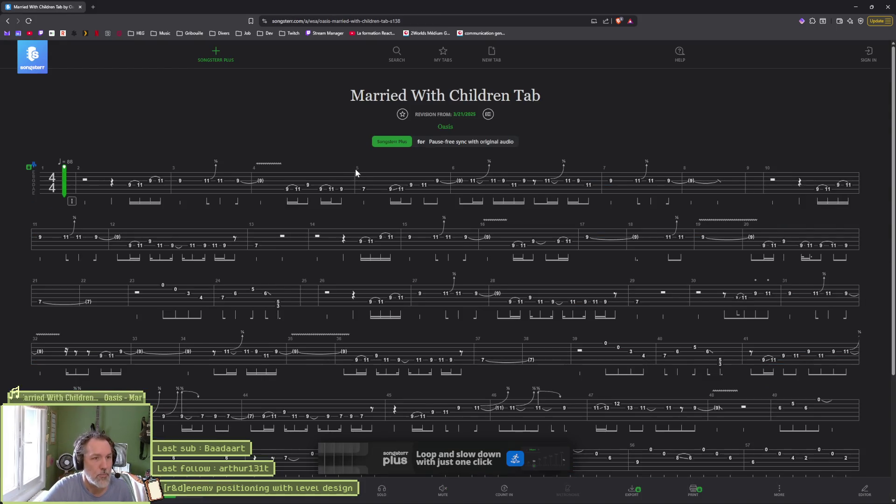
Go back to the search results and scroll down to the Ultimate Guitar Married With Children (Chords) link.
click(7, 21)
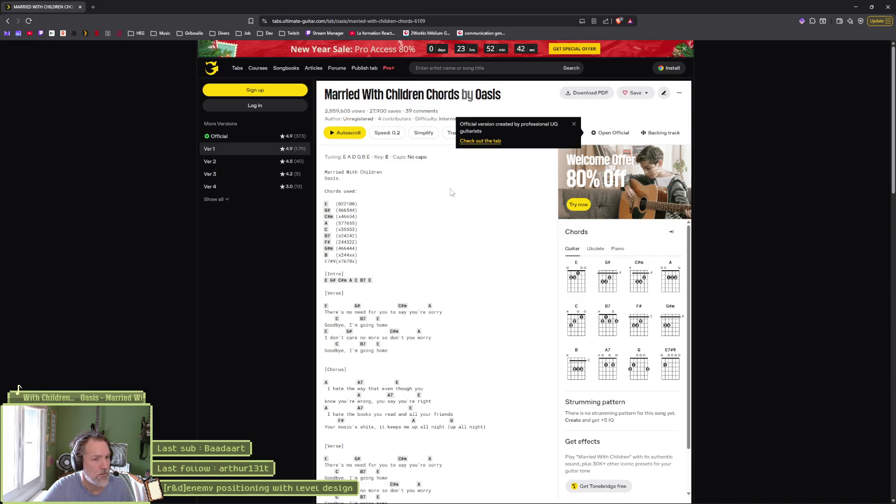
scroll(451, 192, down, 1)
scroll(456, 193, down, 2)
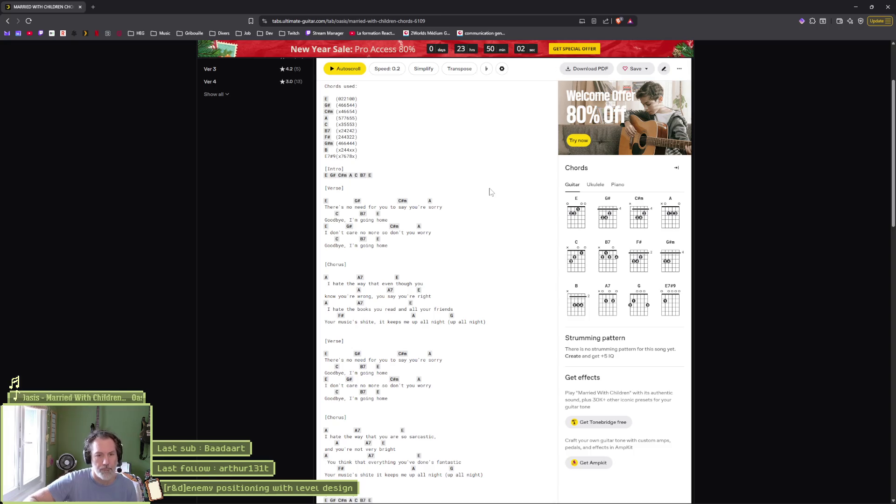
Autoscroll the Married With Children chord sheet down to the outro, then pause it.
key(space)
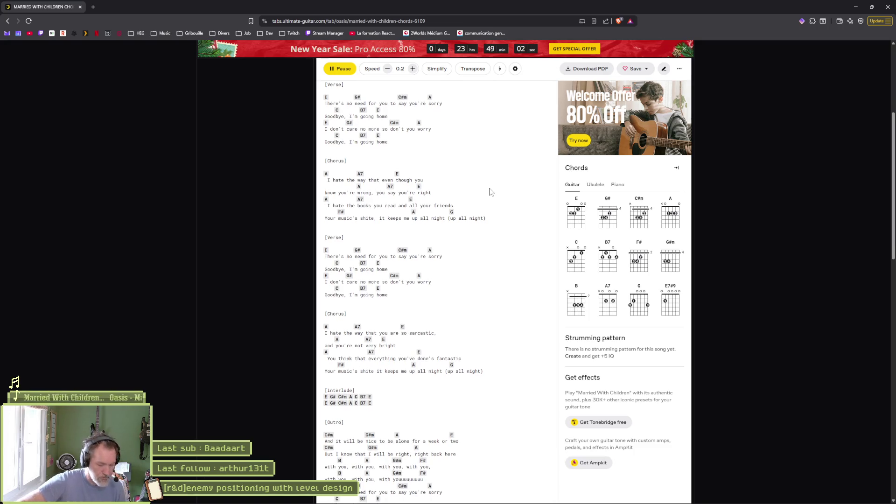
key(space)
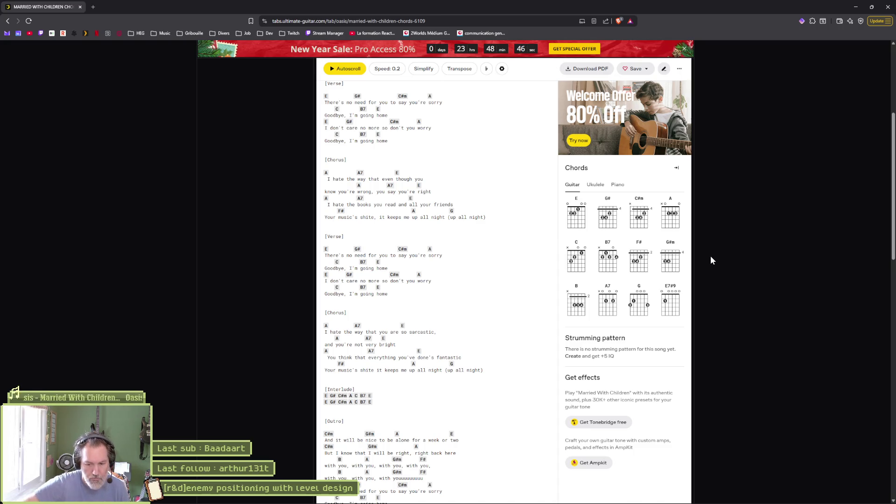
Resume autoscrolling the chord sheet with brief pauses, then return to the Godot editor.
key(space)
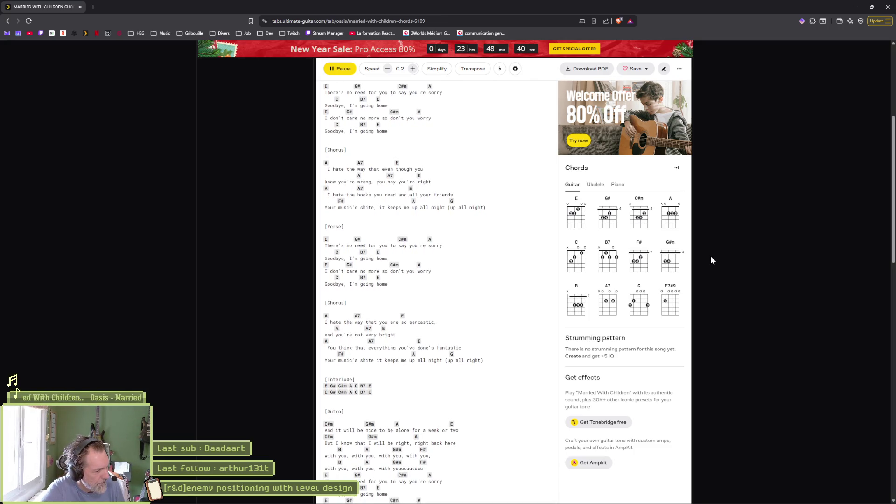
key(space)
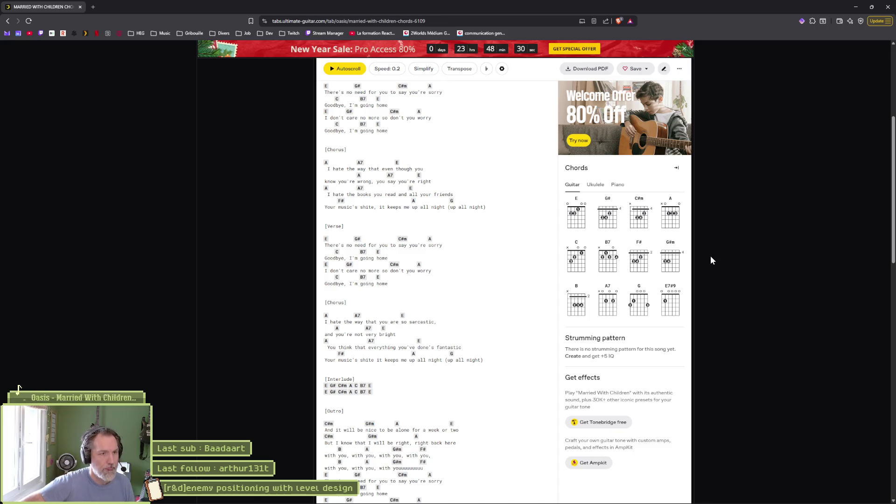
key(space)
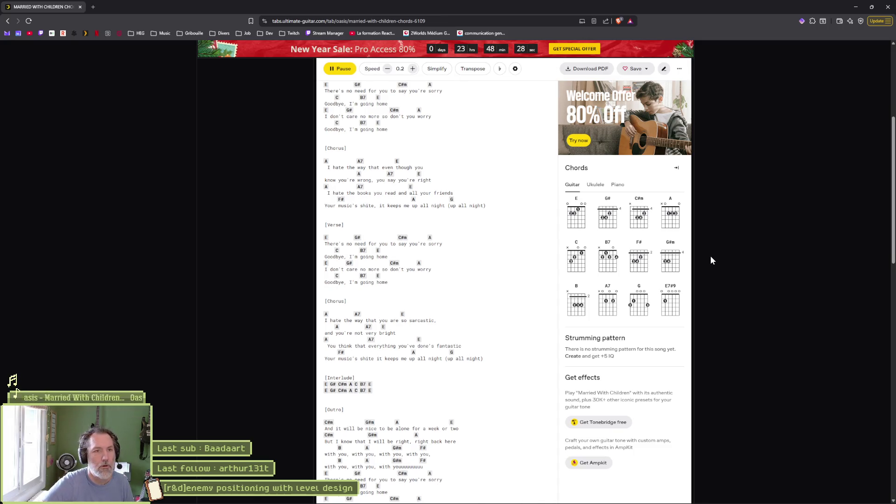
key(space)
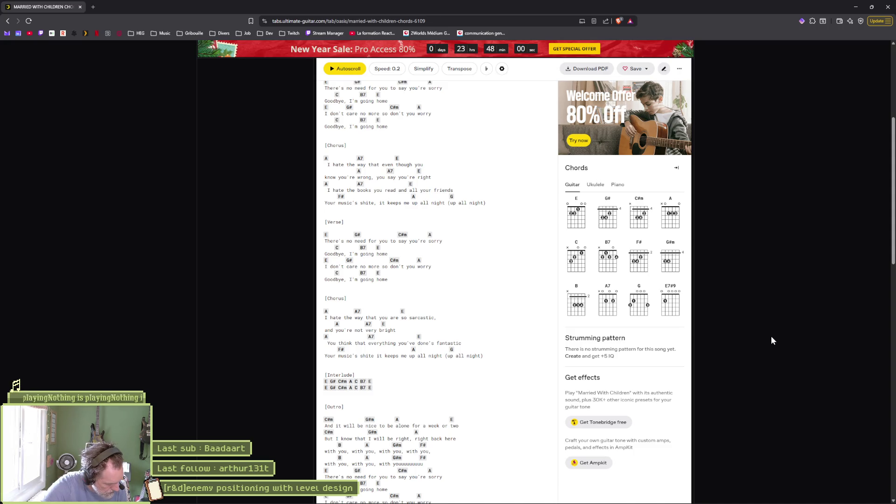
key(space)
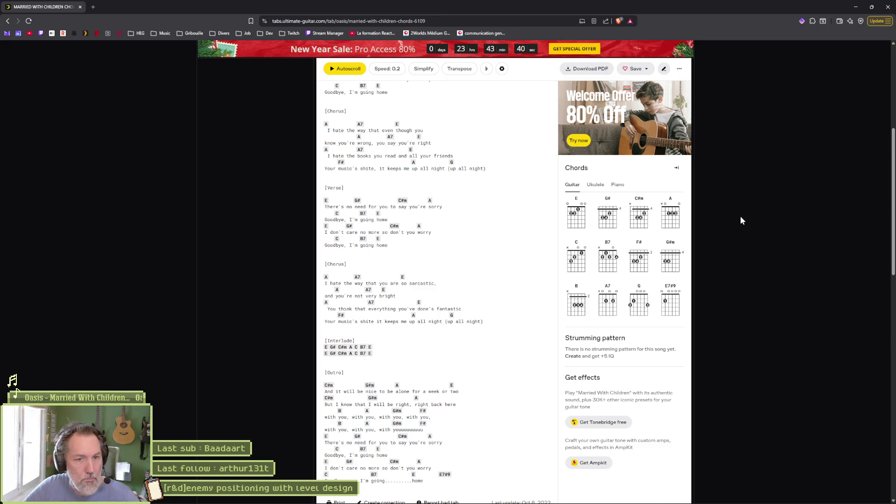
key(alt+Tab)
Check the pending scarecrow_character_stats.tres diff in Fork, then return to level.gd in Godot.
click(600, 241)
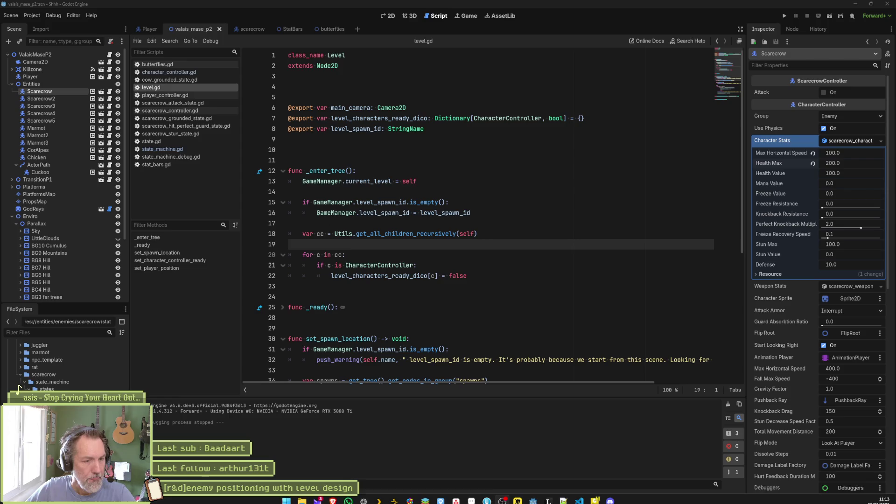
mouse_move(548, 496)
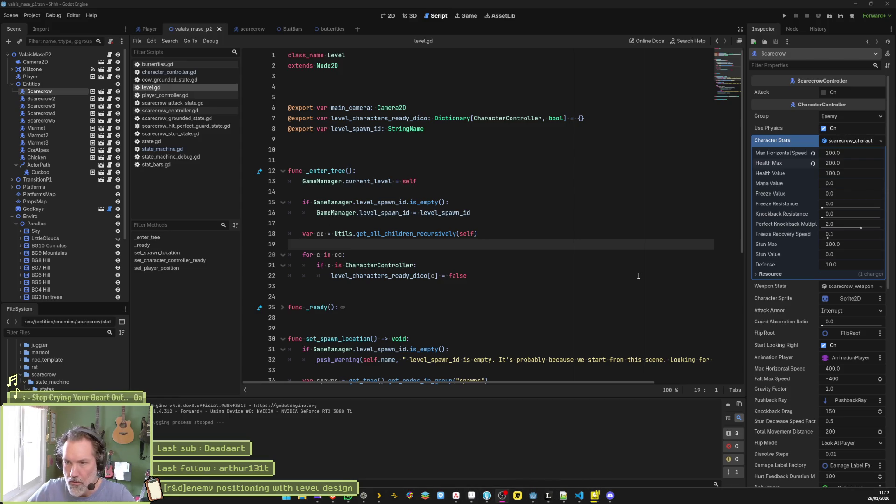
click(389, 16)
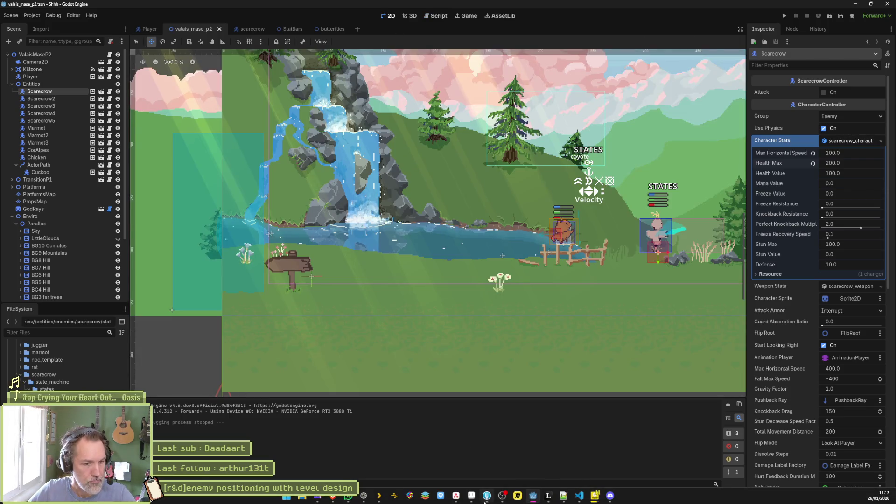
click(472, 496)
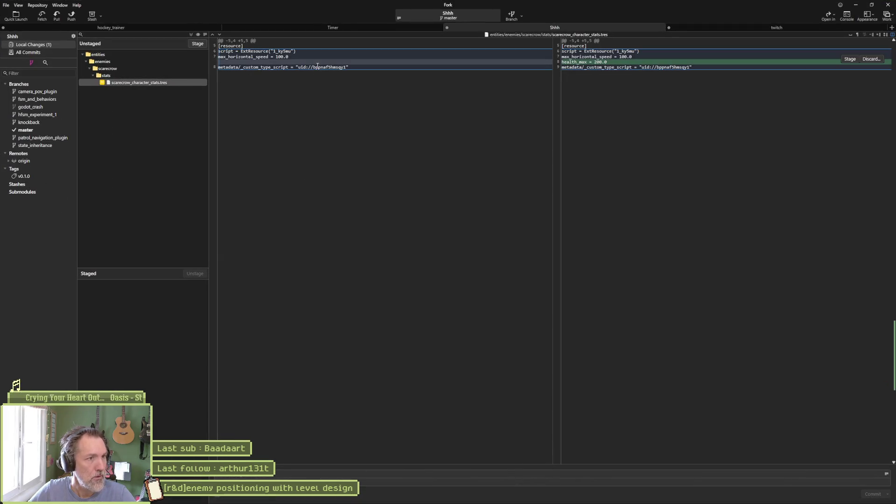
click(856, 5)
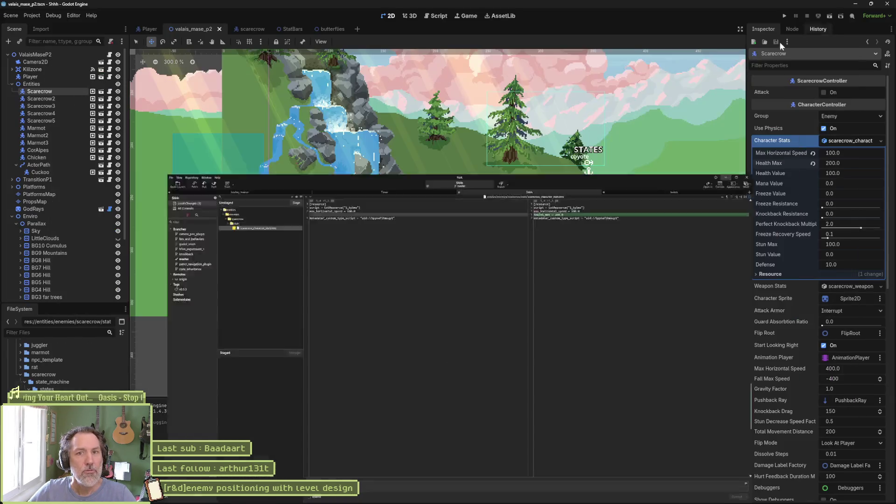
click(436, 16)
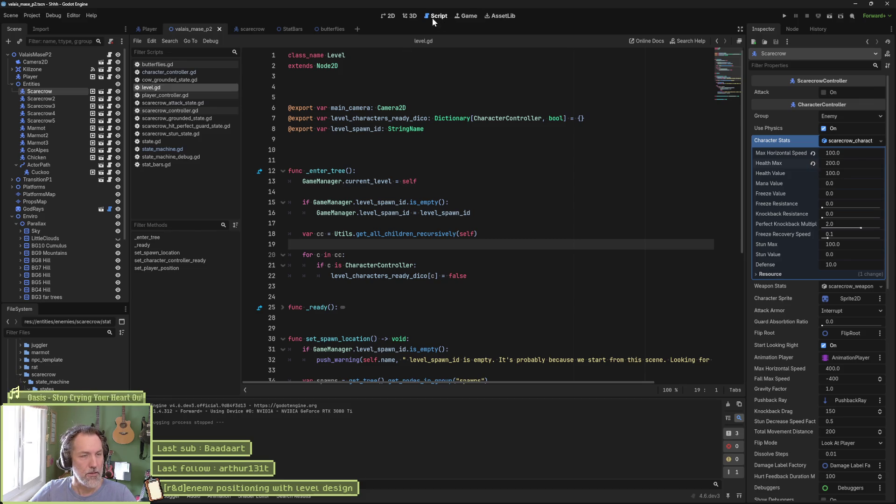
Run the scene with F6 and attack the first scarecrow repeatedly to check its health bar.
click(484, 148)
key(F6)
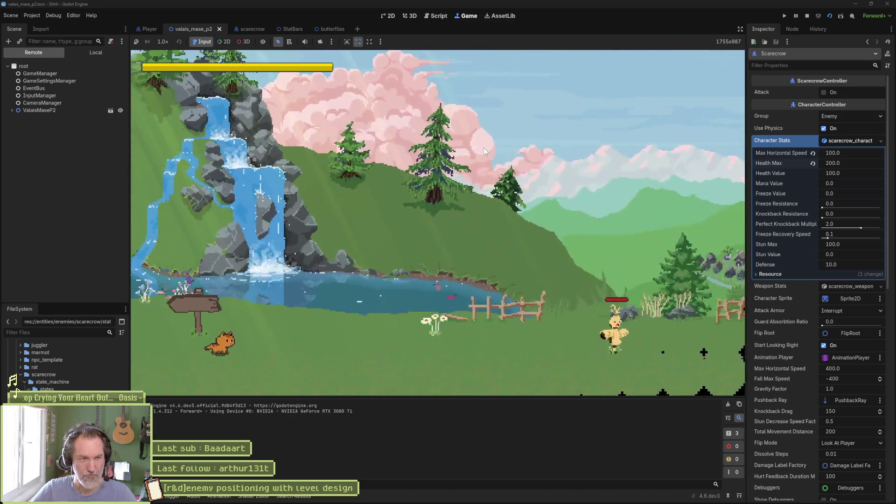
key(Right)
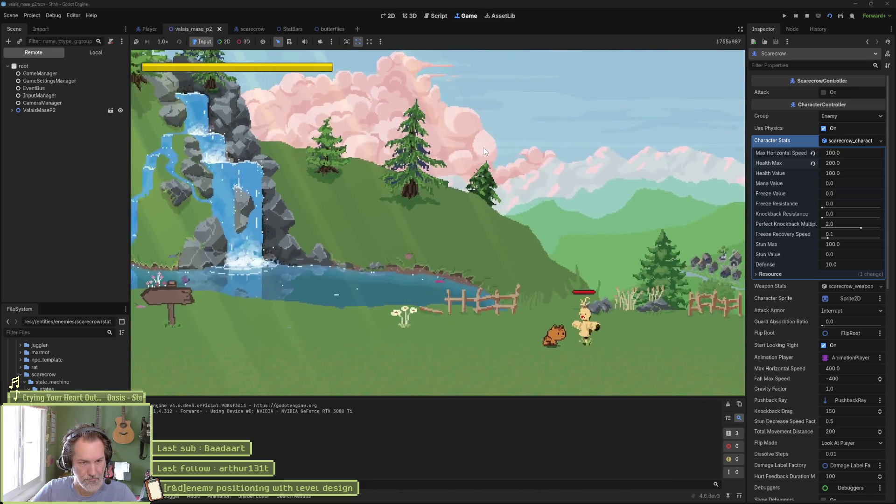
key(x)
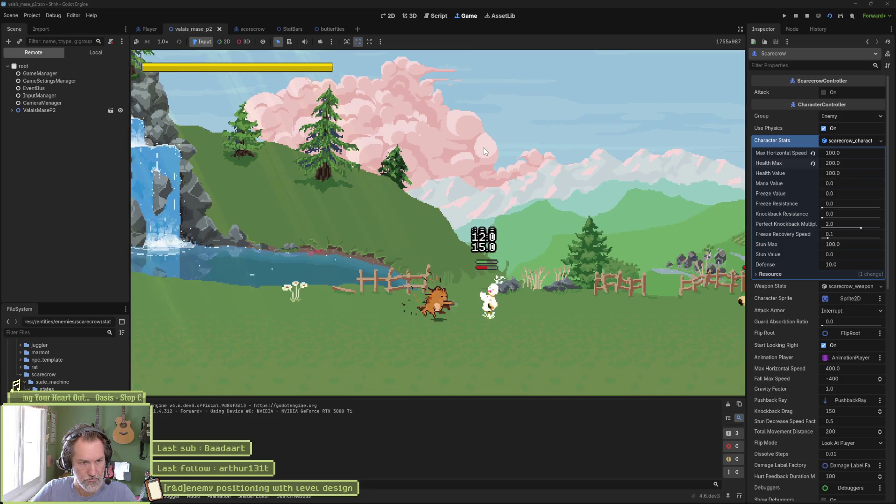
key(x)
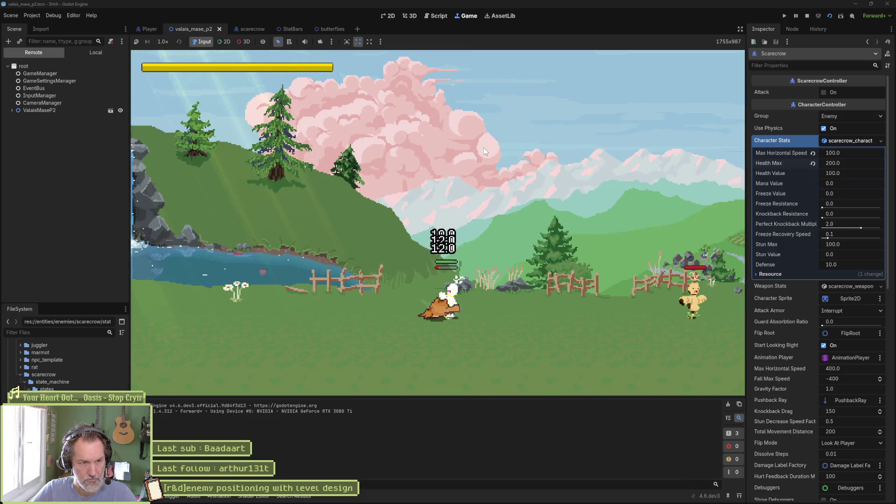
key(x)
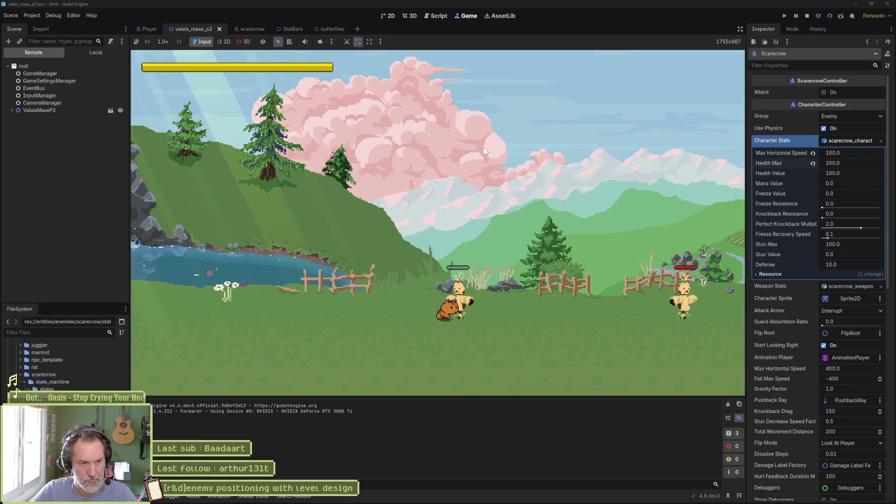
key(x)
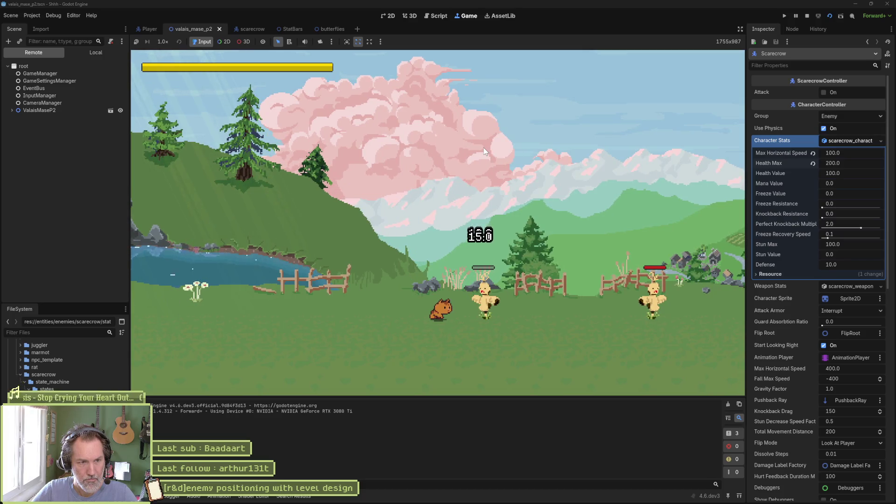
Walk the cat to the next scarecrows, stop the game with F8, and switch to Aseprite.
key(Right)
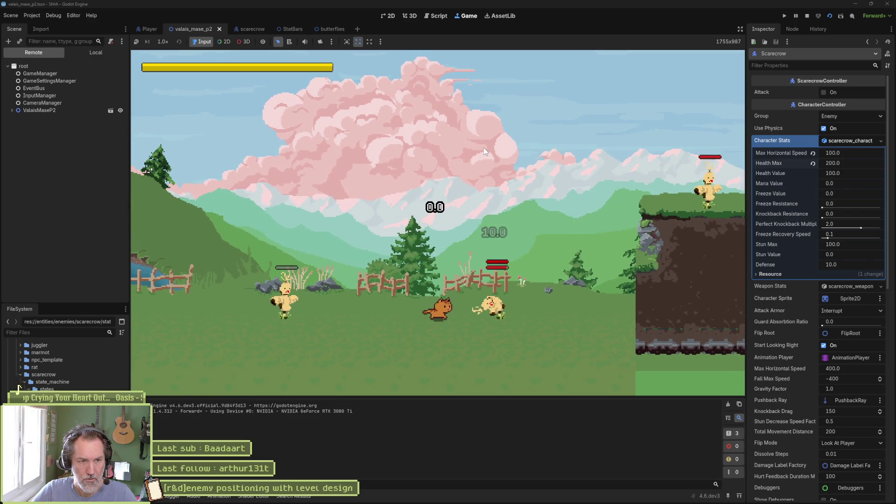
key(Right)
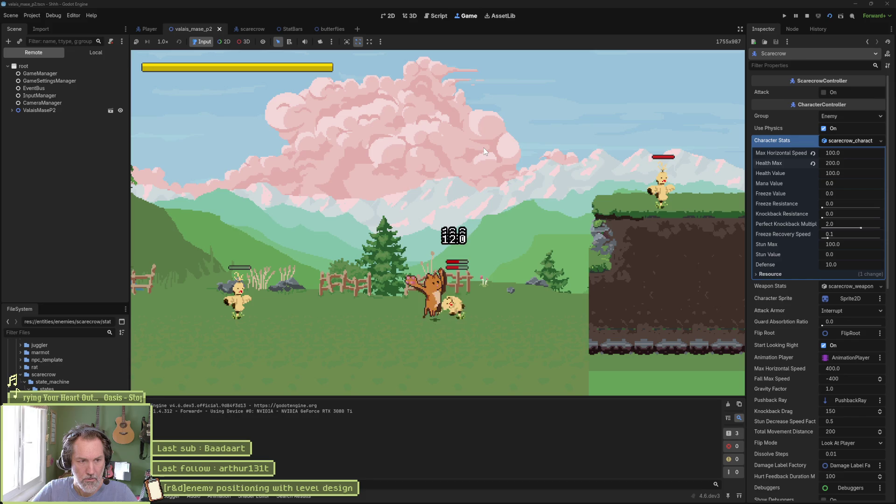
key(F8)
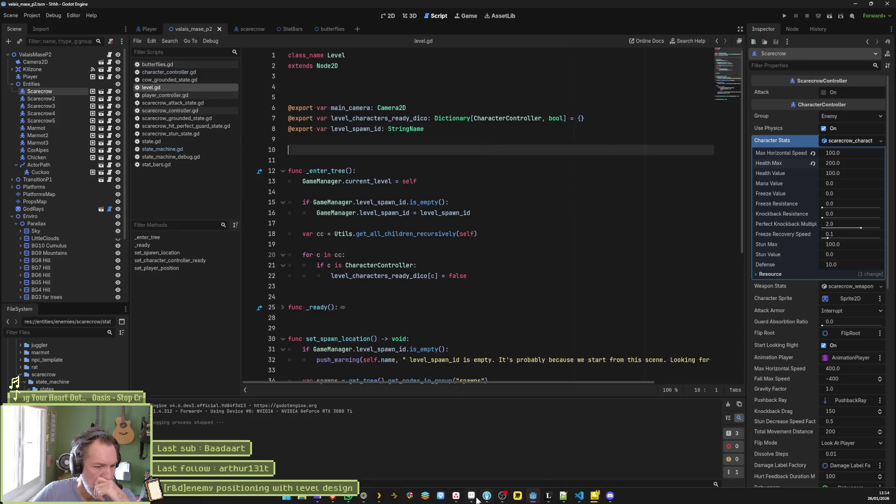
click(474, 497)
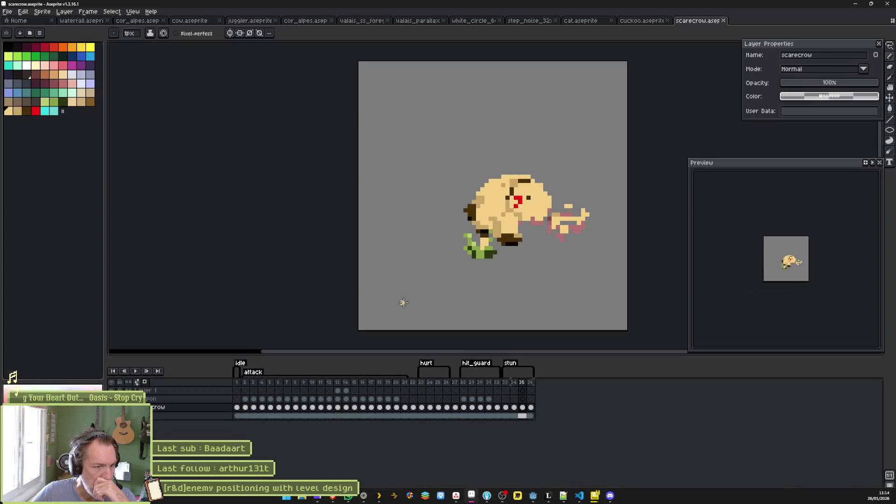
Open cat.aseprite and jump to the first guard animation frame, 165.
click(577, 21)
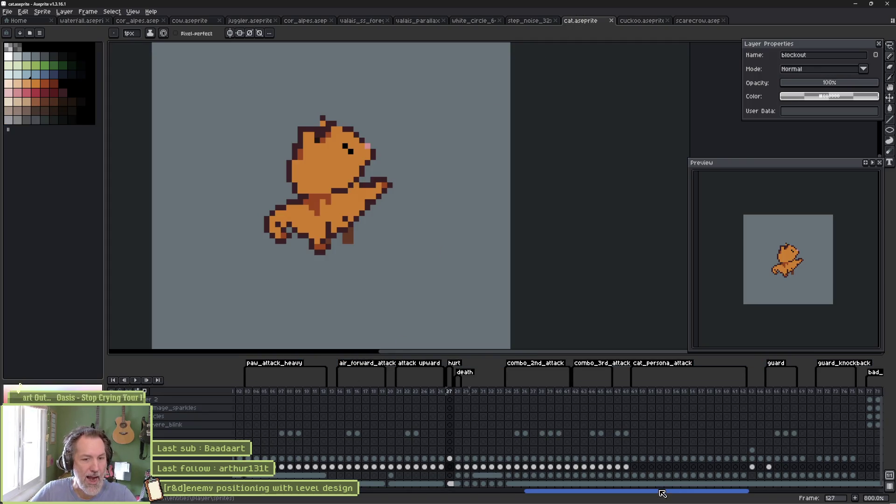
mouse_move(662, 493)
mouse_down()
mouse_move(750, 493)
mouse_move(678, 493)
mouse_up()
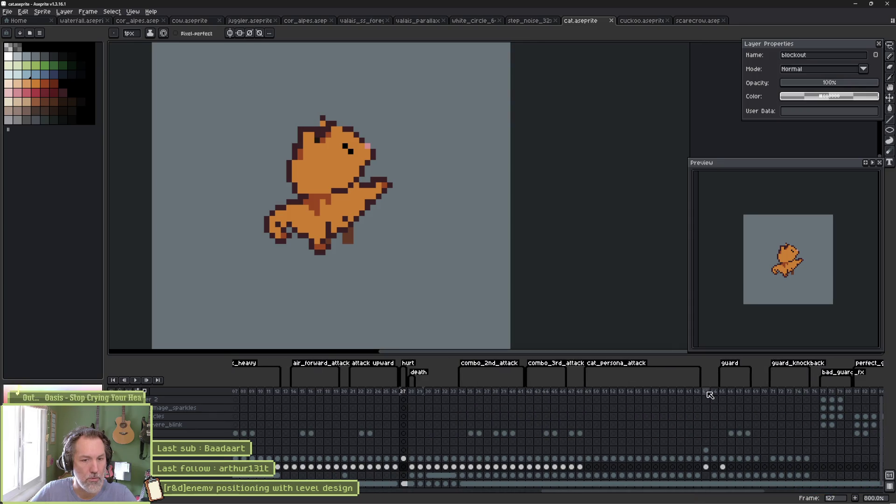
click(723, 393)
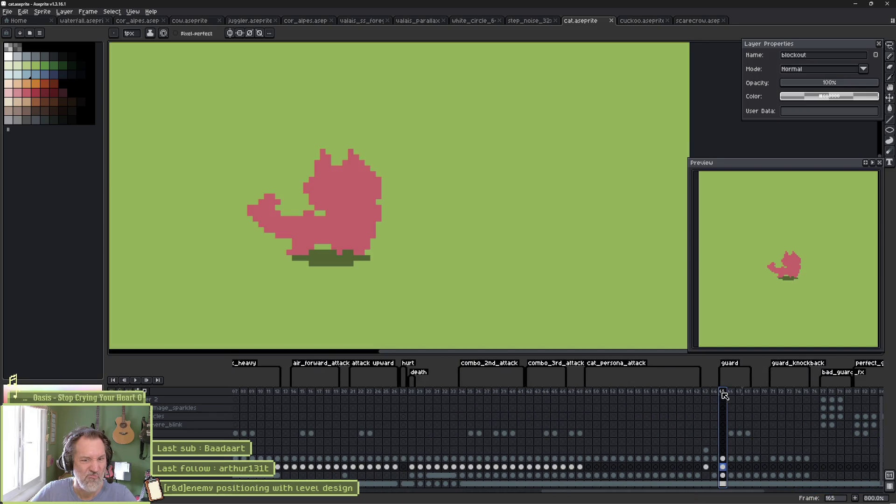
mouse_move(725, 395)
mouse_down()
mouse_move(750, 395)
mouse_move(723, 395)
mouse_up()
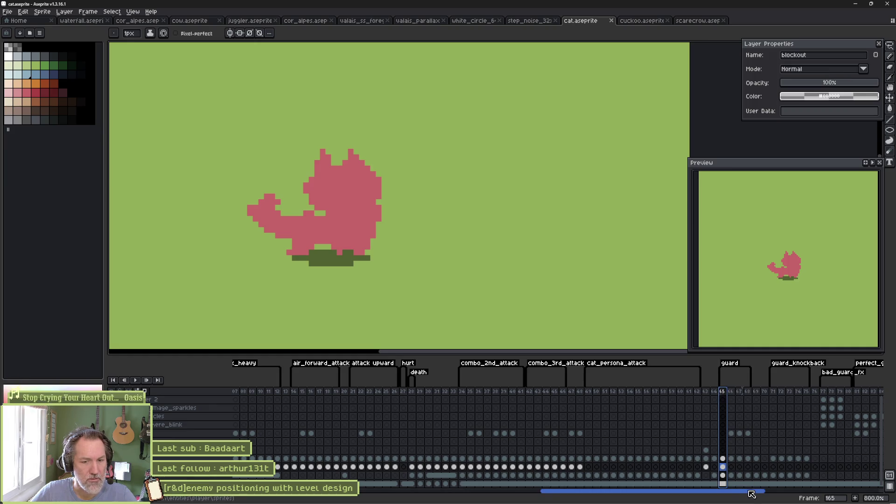
Show the fill layer again and select the color layer's cel on frame 165.
drag(752, 495, 336, 494)
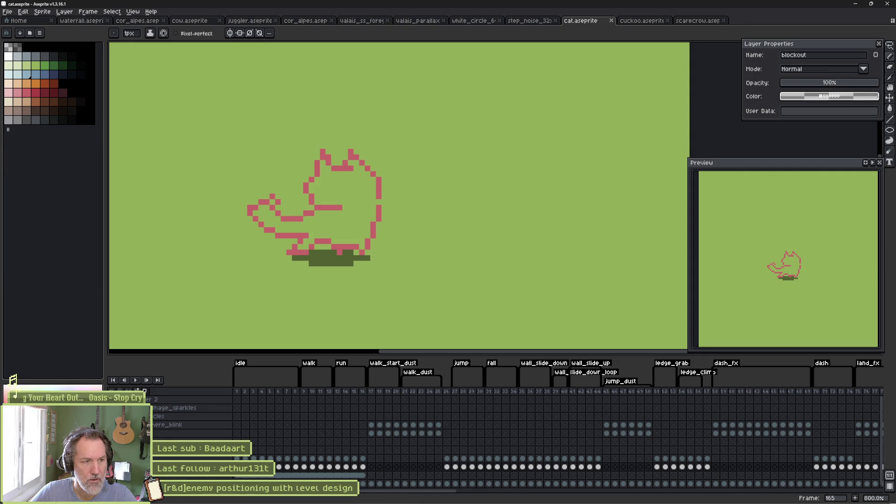
click(154, 496)
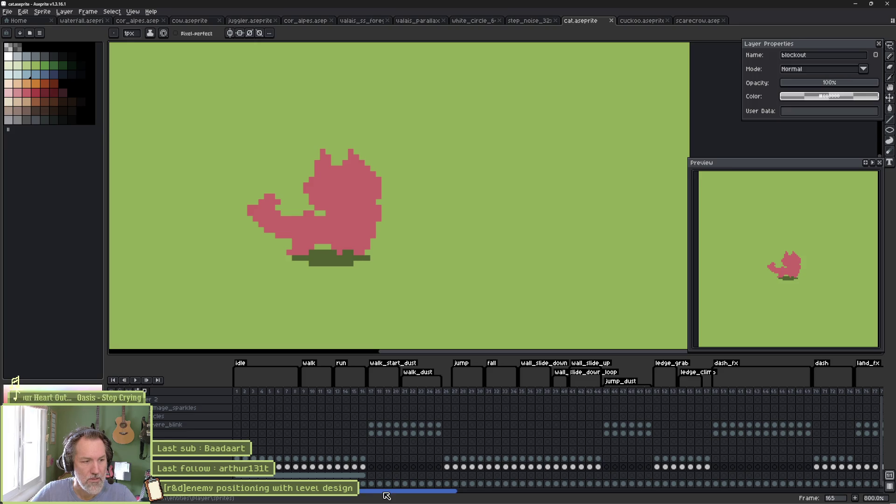
mouse_move(387, 496)
mouse_down()
mouse_move(747, 492)
mouse_move(715, 492)
mouse_up()
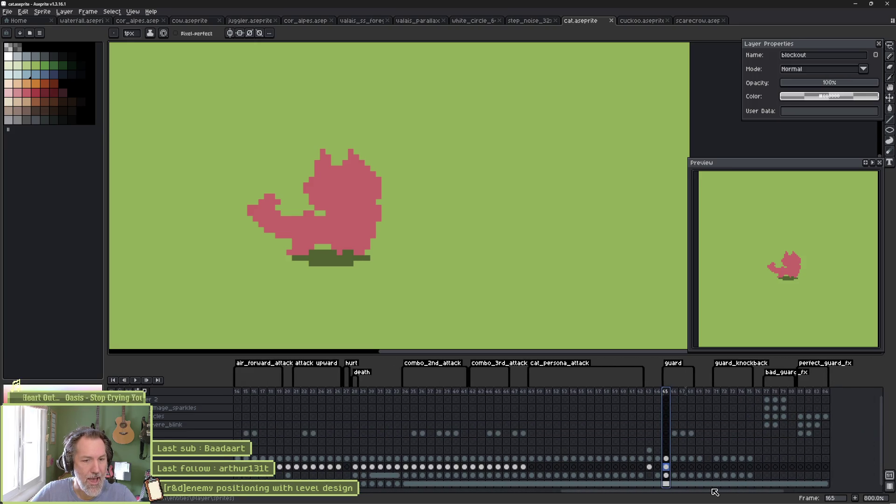
click(668, 466)
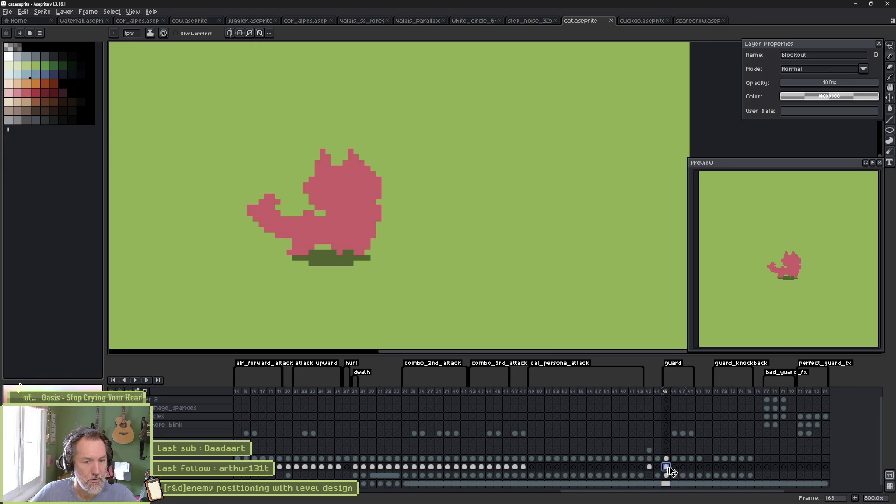
click(666, 460)
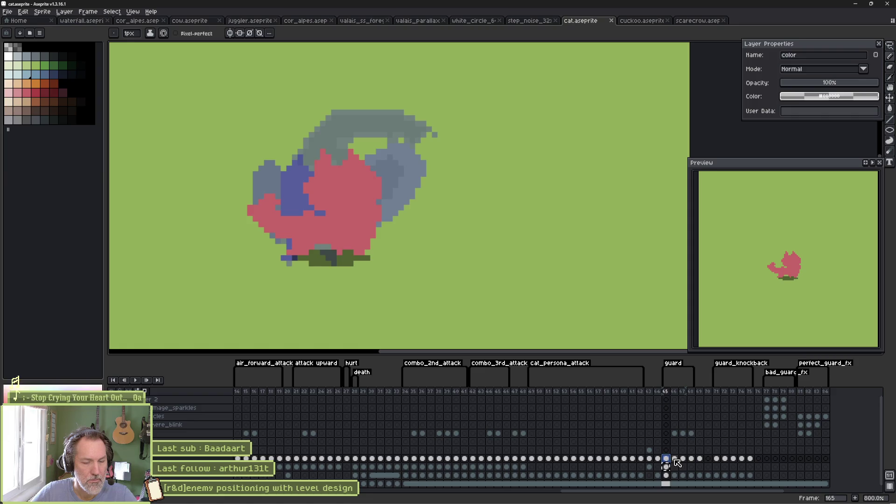
Hide the background and fill layers, select guard frames 166–168, then show the layers again.
key(F3)
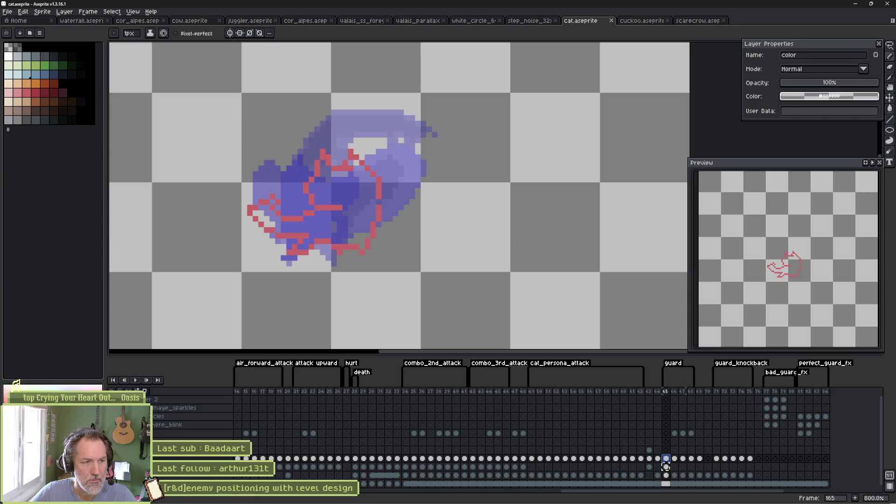
mouse_move(675, 459)
mouse_down()
mouse_move(692, 460)
mouse_move(668, 461)
mouse_up()
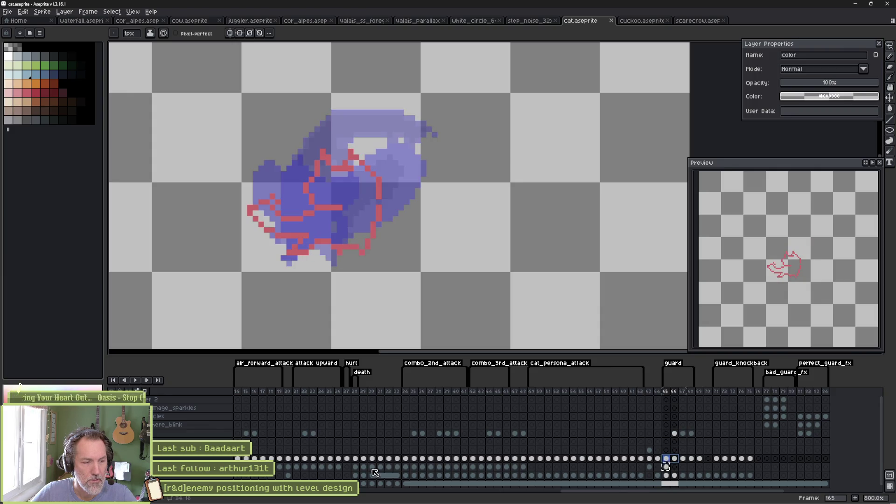
key(F3)
Select the blockout cels for frames 166–170, move to the color cel, and return to frame 165.
click(666, 467)
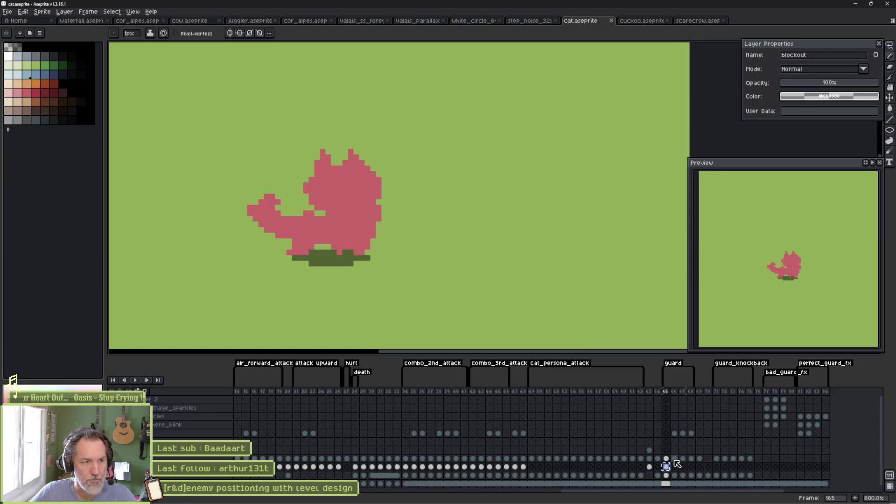
drag(674, 467, 699, 467)
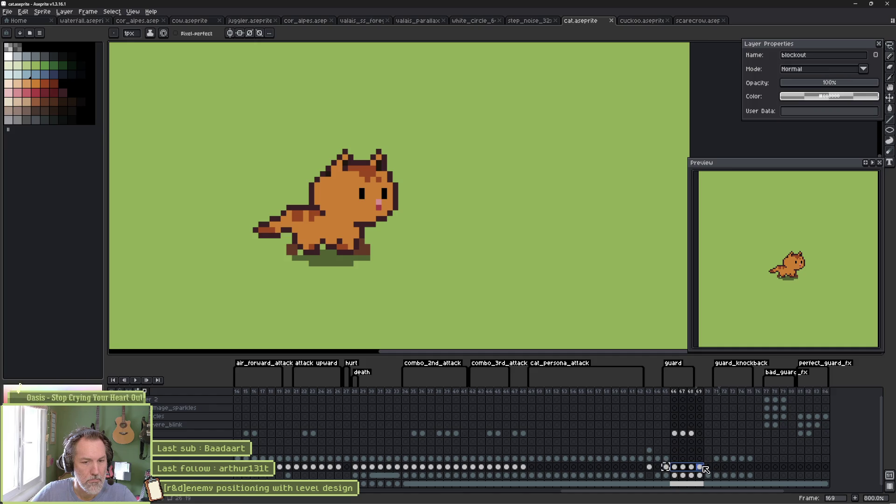
click(707, 468)
key(Left)
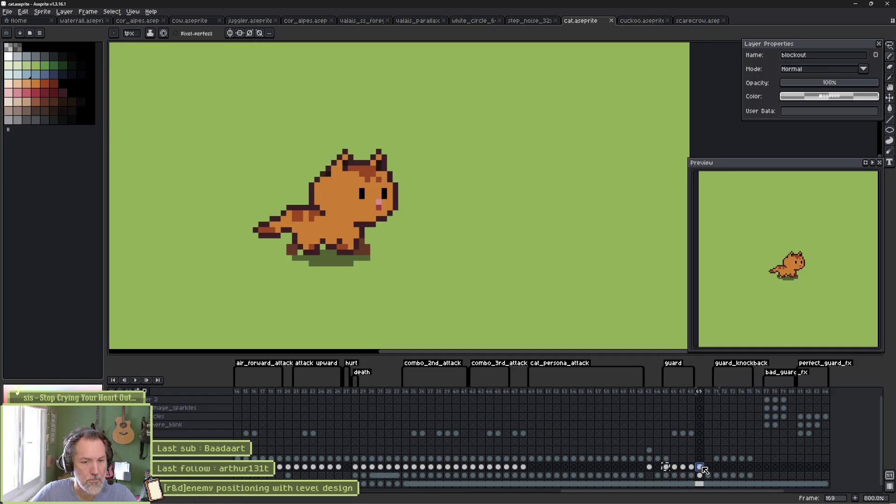
key(Up)
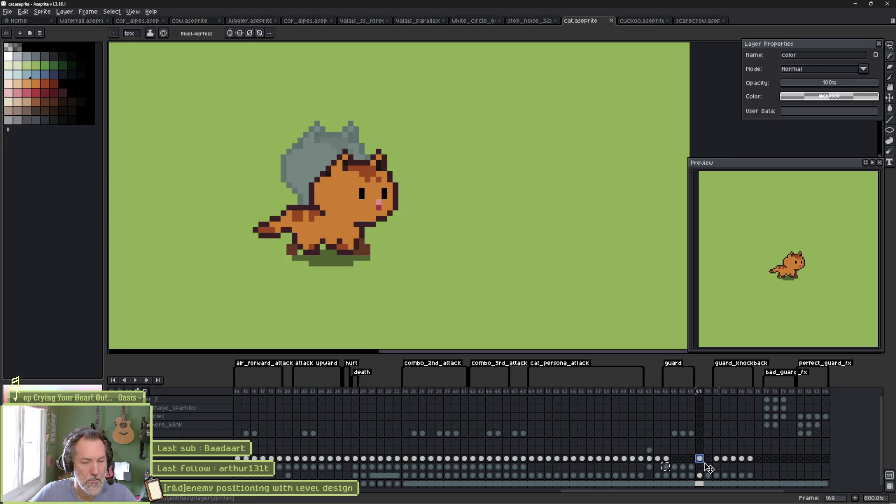
click(666, 460)
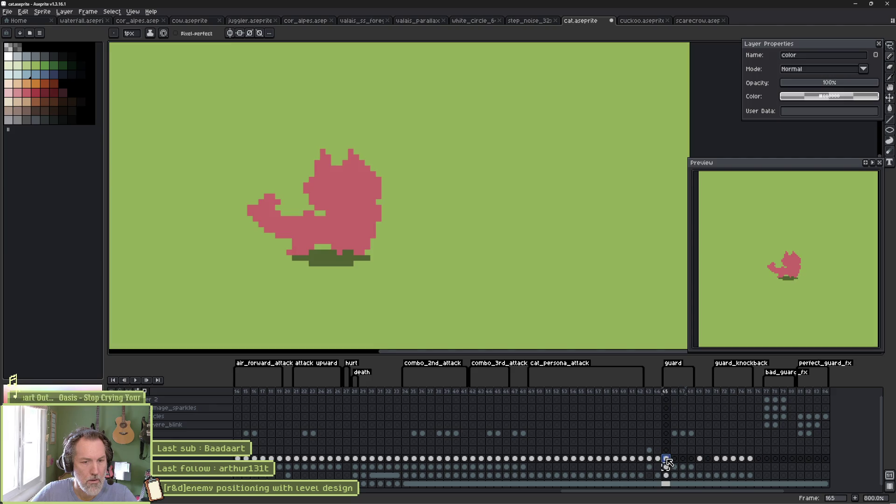
Select the blockout and color cels on frame 165 and undo the Copy Range with Ctrl+Z.
click(667, 467)
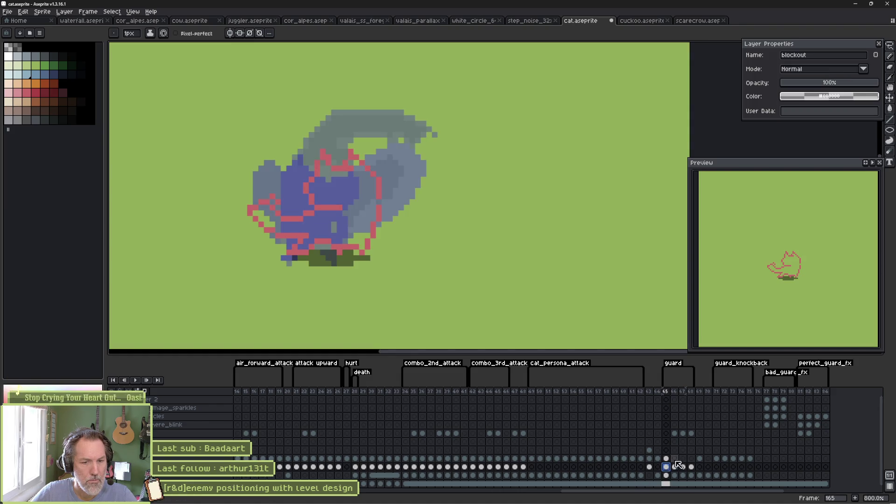
click(668, 460)
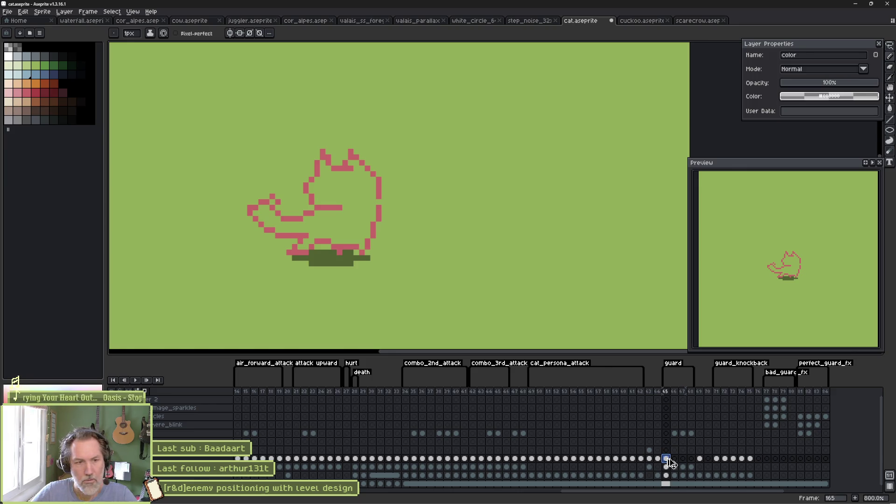
key(ctrl+z)
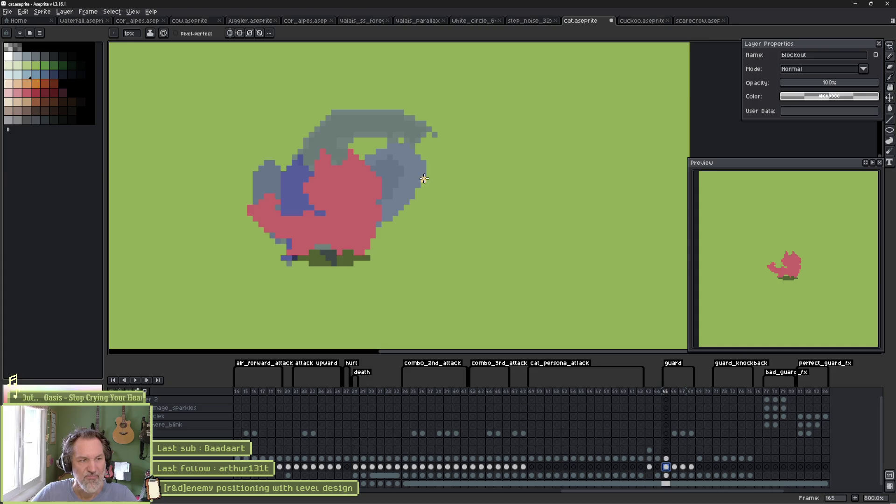
Hide the background layer and undo the stray strokes on the cat's red shape.
click(148, 484)
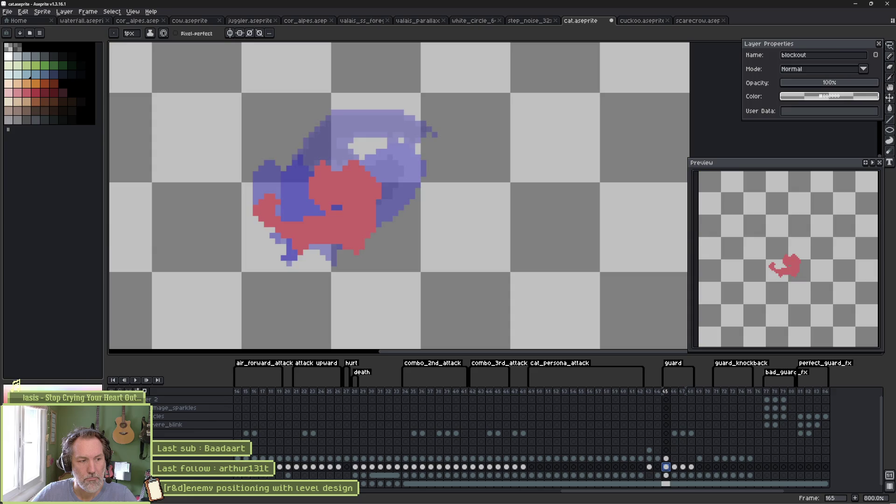
key(ctrl+z)
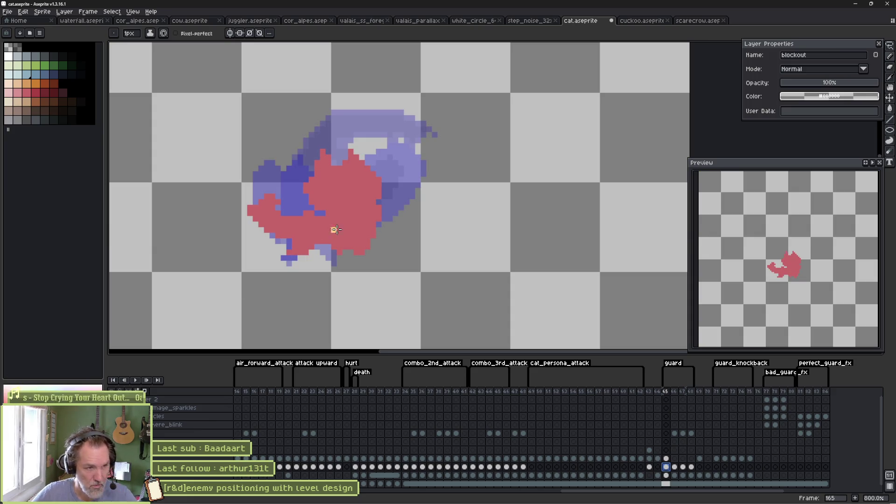
key(m)
drag(196, 115, 416, 284)
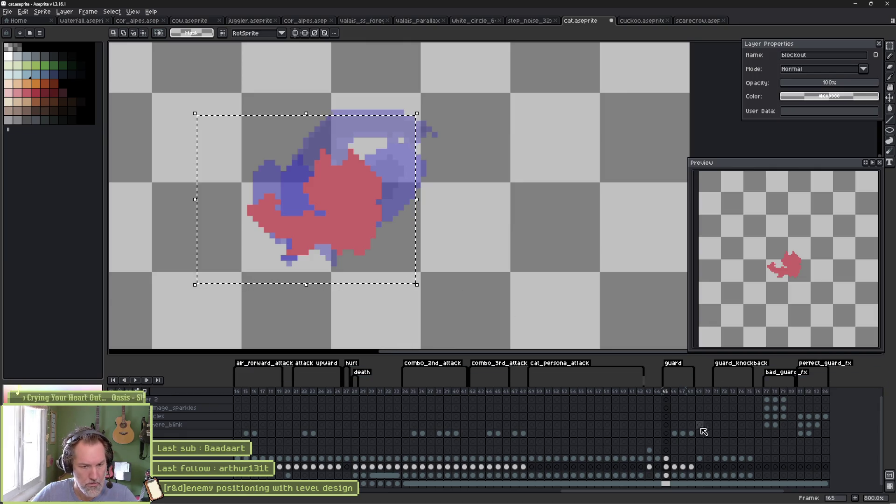
key(ctrl+d)
key(ctrl+z)
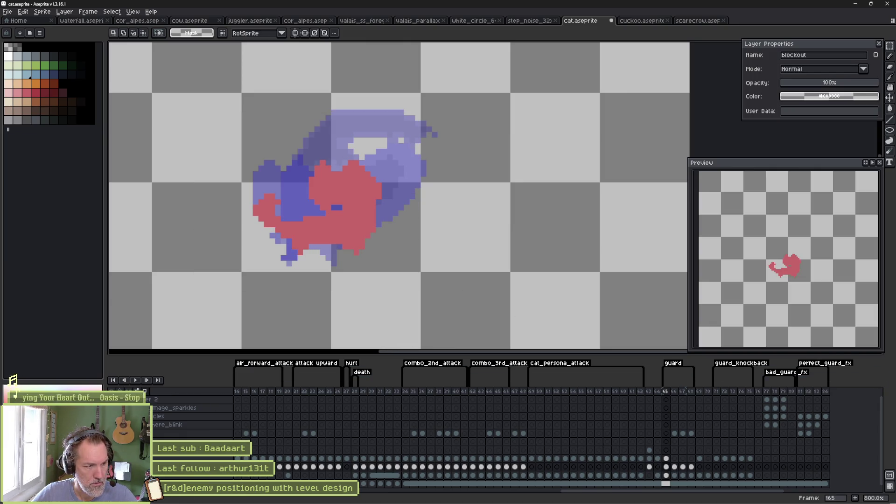
Undo further edits on the color layer's frame 65 cel and select frames 65–68.
click(666, 467)
key(ctrl+z)
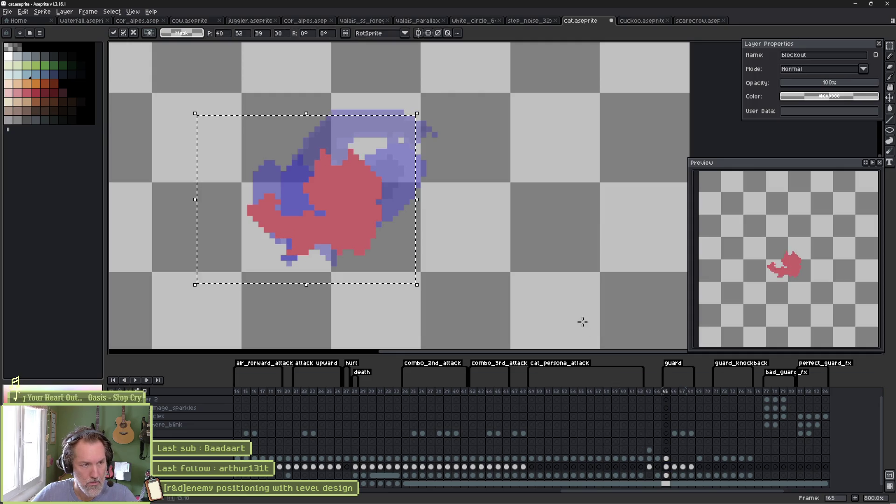
key(ctrl+z)
click(666, 459)
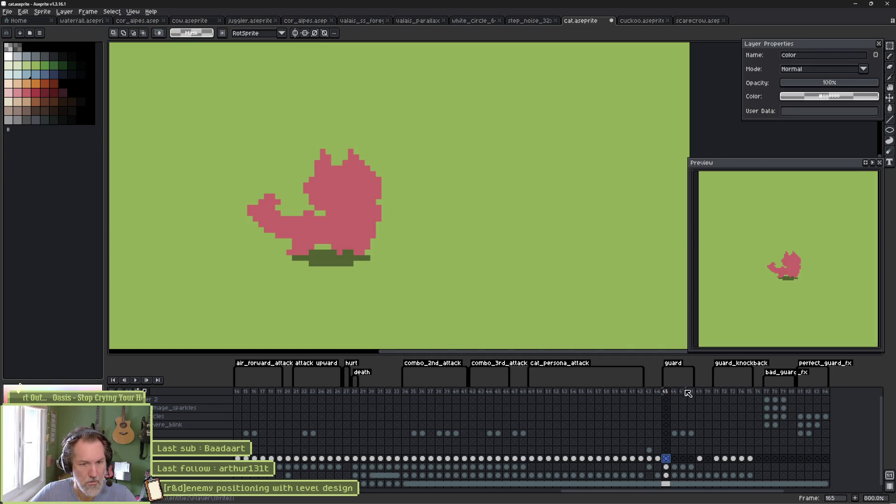
drag(667, 392, 694, 396)
Save cat.aseprite, pick the blockout cel at frame 63, and play the animation back.
key(ctrl+s)
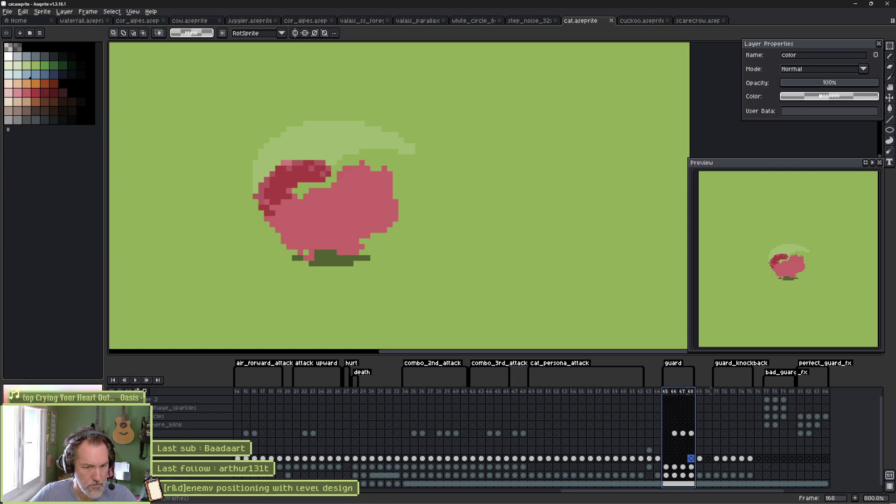
click(650, 467)
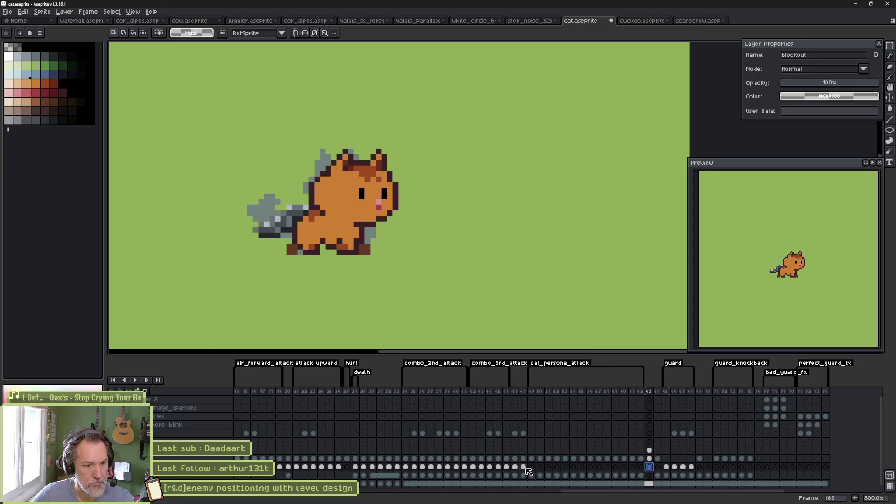
key(Return)
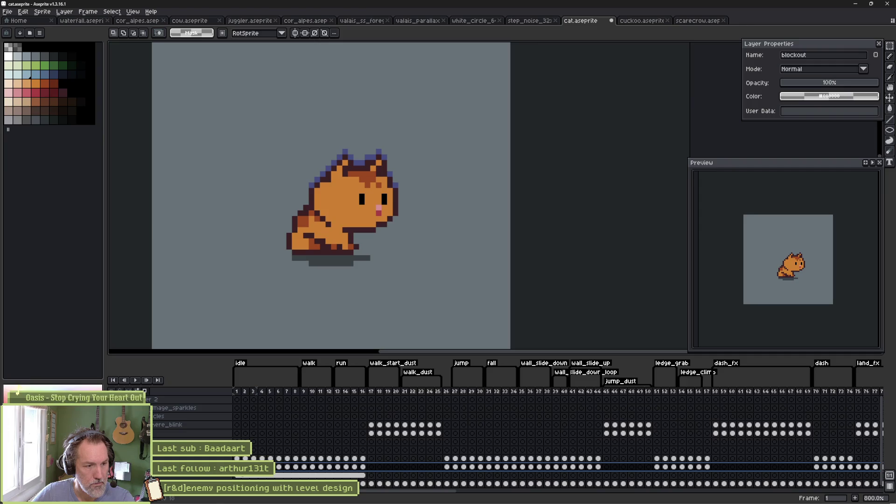
Delete the blockout cels, review frames 2–41, 74–109 and 129–150, then return to Godot.
key(Delete)
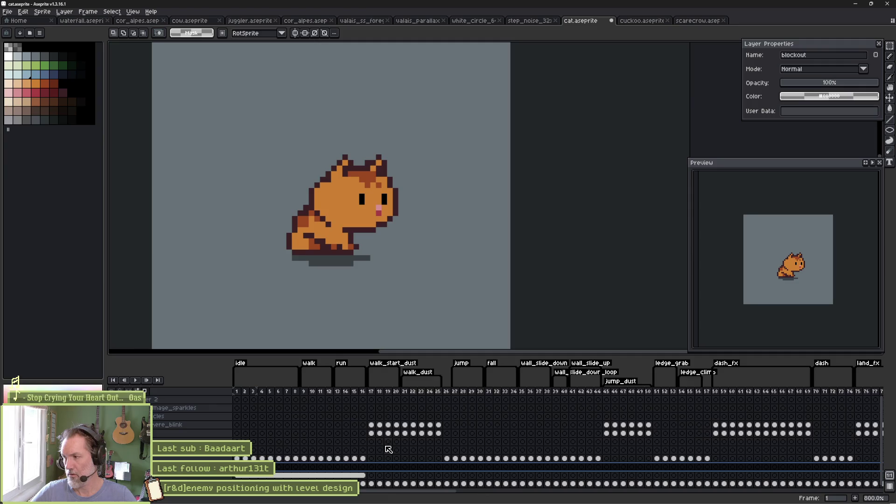
click(242, 391)
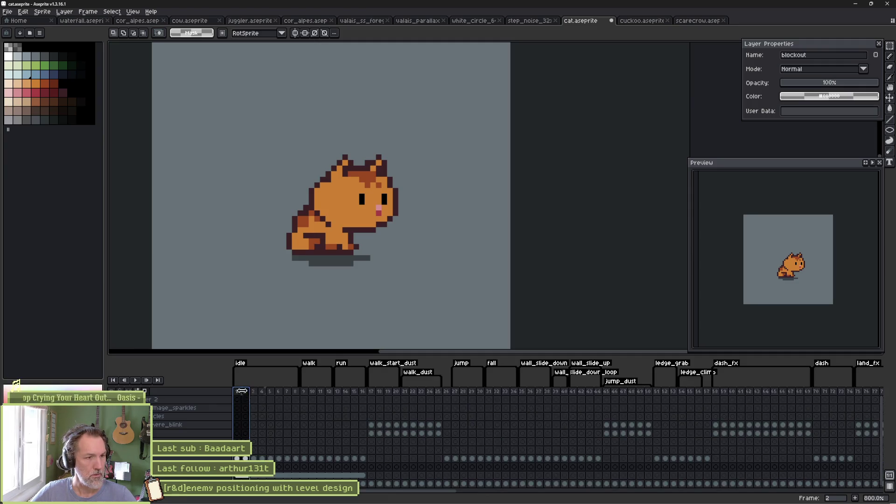
drag(241, 391, 844, 402)
scroll(607, 402, right, 10)
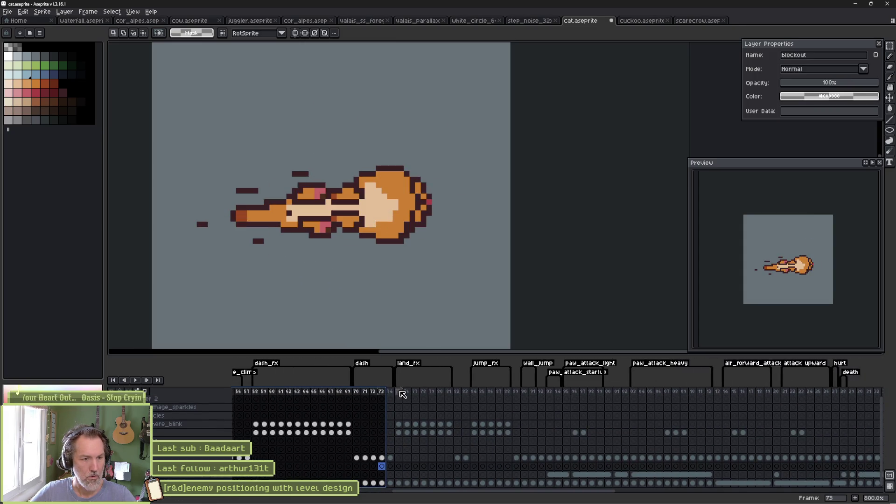
drag(396, 395, 845, 392)
scroll(729, 419, right, 3)
scroll(728, 419, right, 15)
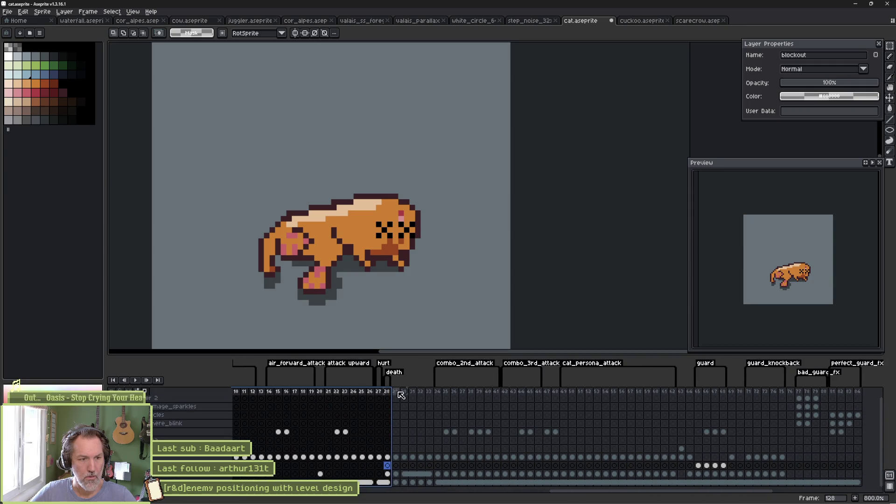
drag(398, 393, 841, 395)
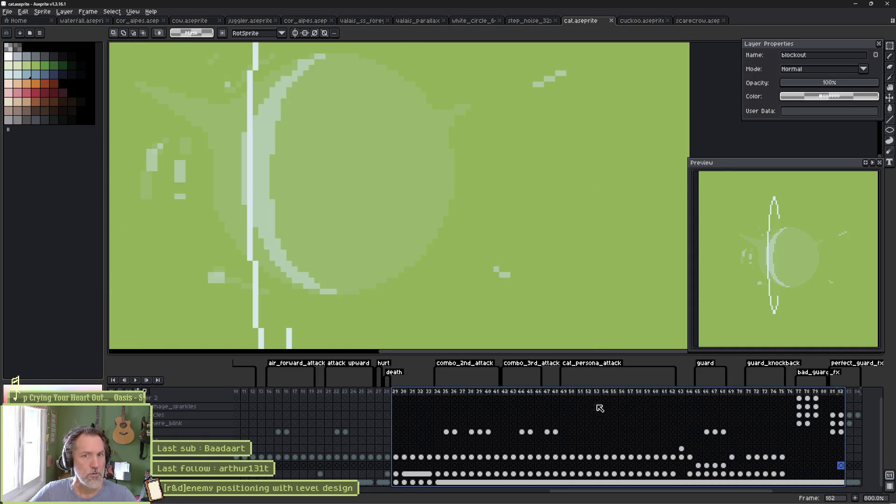
key(alt+Tab)
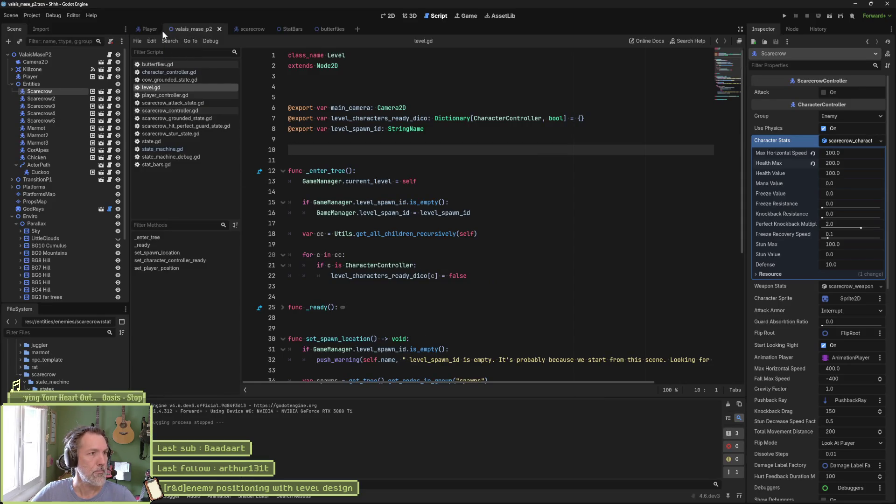
Reimport CatSprite from Aseprite in the Player scene, then run the valais_mase_p2 scene.
click(162, 30)
click(52, 113)
scroll(816, 474, down, 5)
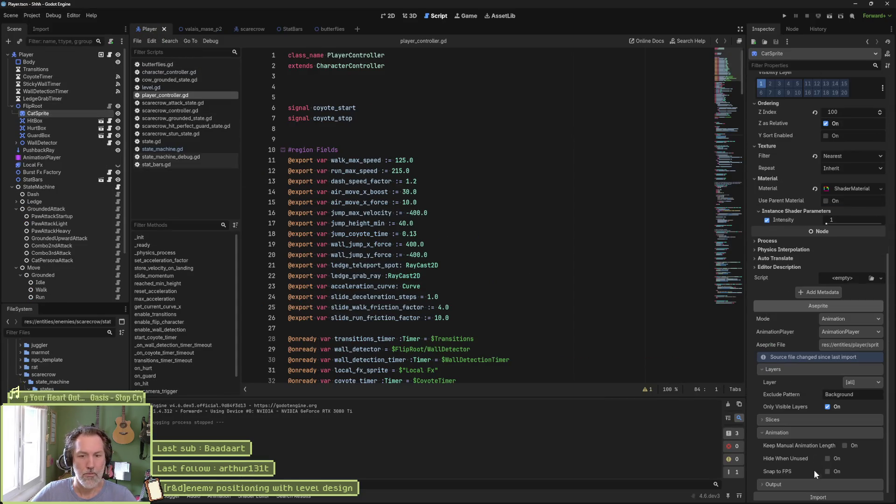
scroll(816, 474, down, 1)
click(815, 489)
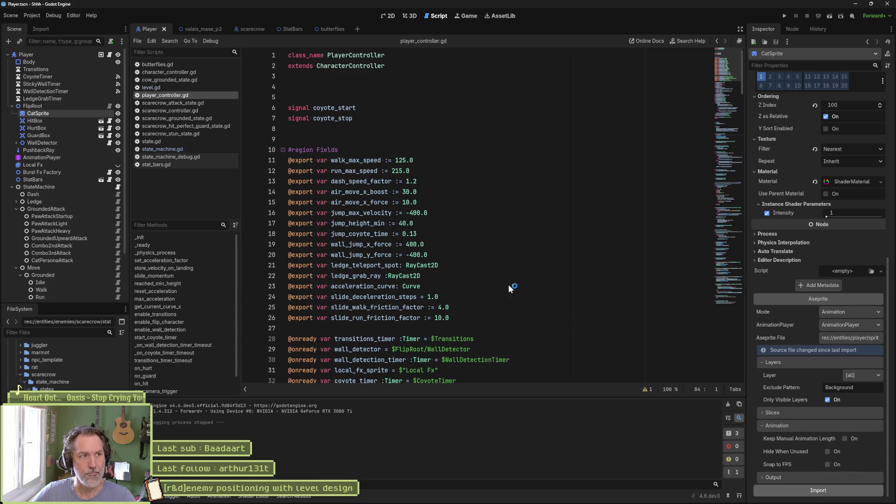
click(199, 31)
key(F6)
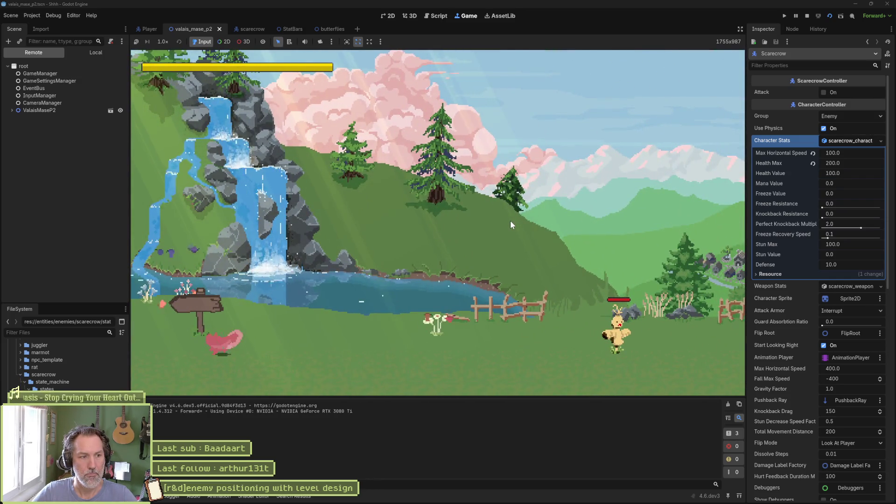
Walk the cat right to the scarecrows to check their health bars, then stop the game.
key(Right)
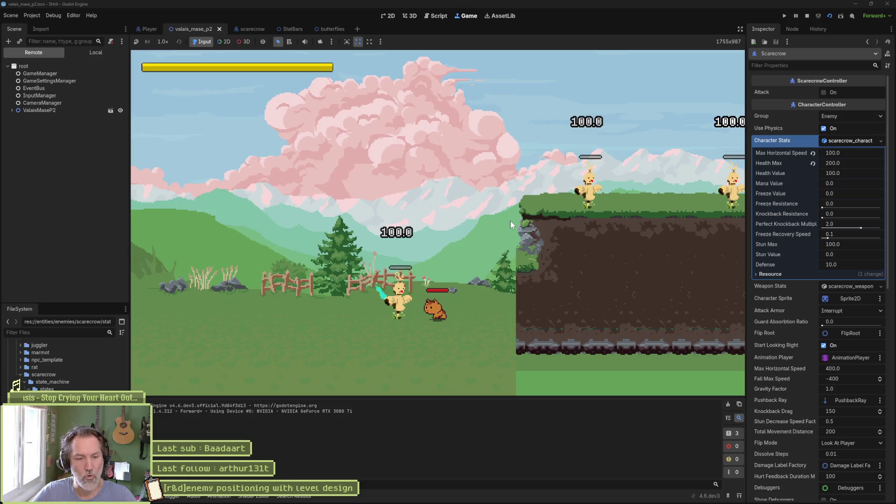
key(F8)
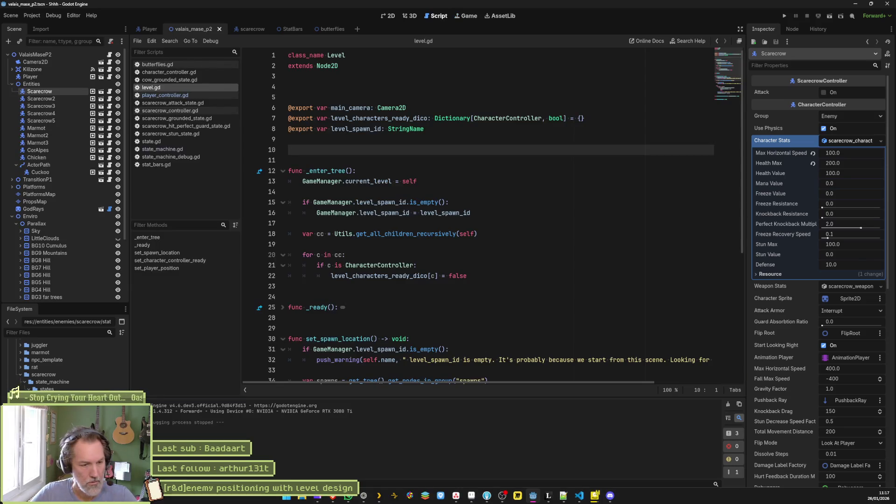
mouse_move(456, 496)
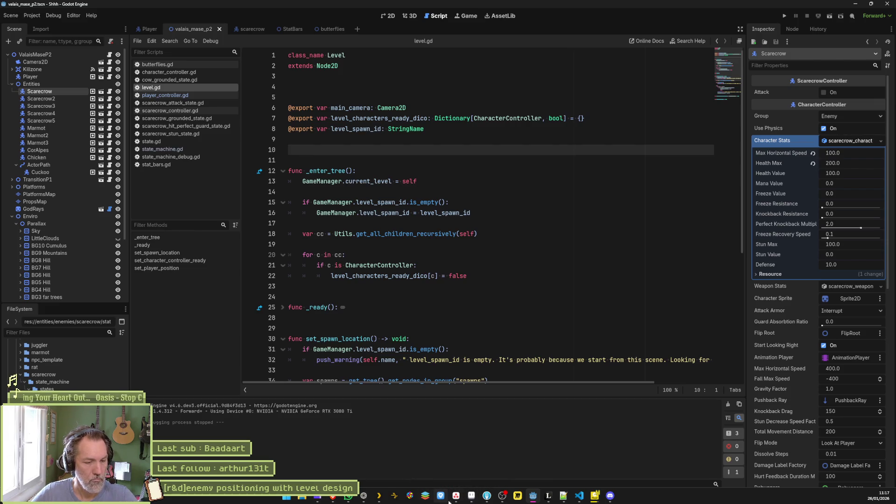
click(486, 455)
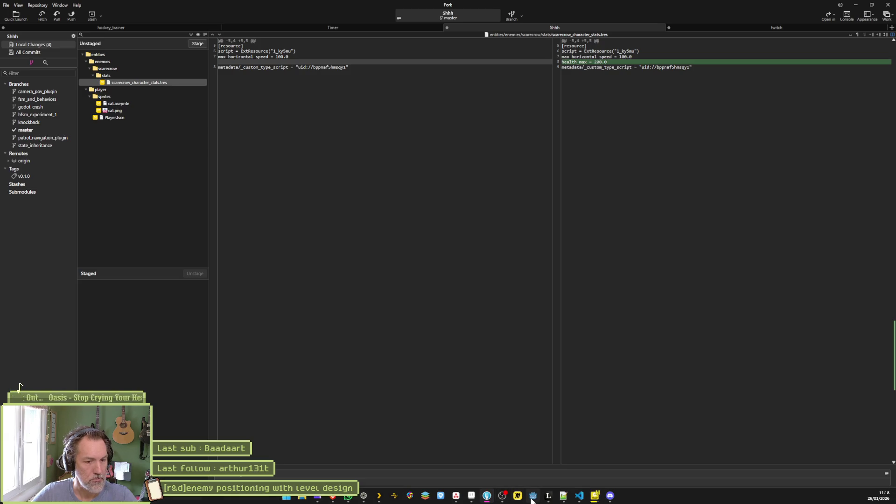
Return to Godot after checking the health_max = 200.0 diff in scarecrow_character_stats.tres.
click(533, 497)
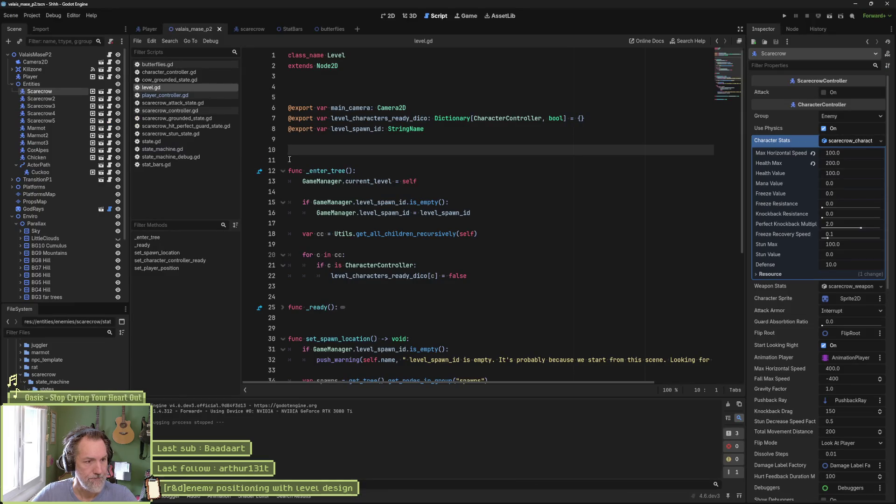
From set_character_stats in character_controller.gd, search the whole project for health_value.
click(176, 67)
click(177, 72)
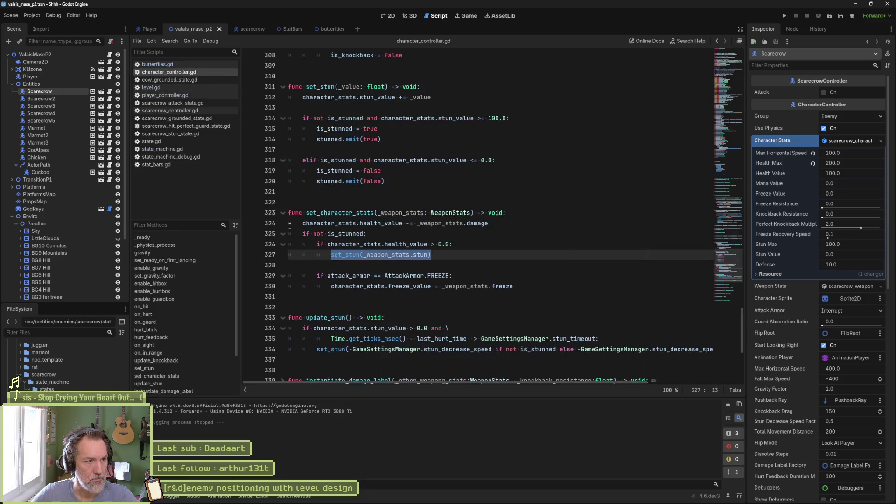
click(182, 376)
double_click(441, 223)
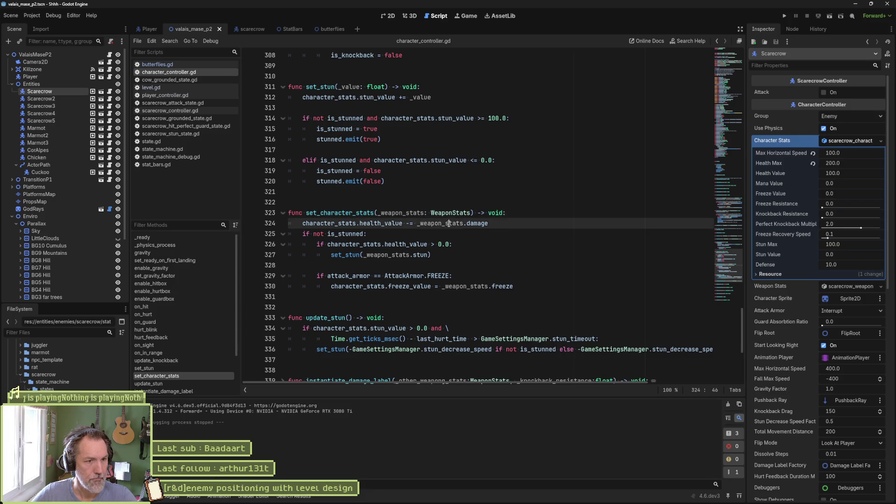
double_click(380, 223)
key(ctrl+shift+f)
key(Return)
Collapse the cor_alpes_hurt_state.gd results and open the game_manager.gd health_value match at line 108.
click(299, 430)
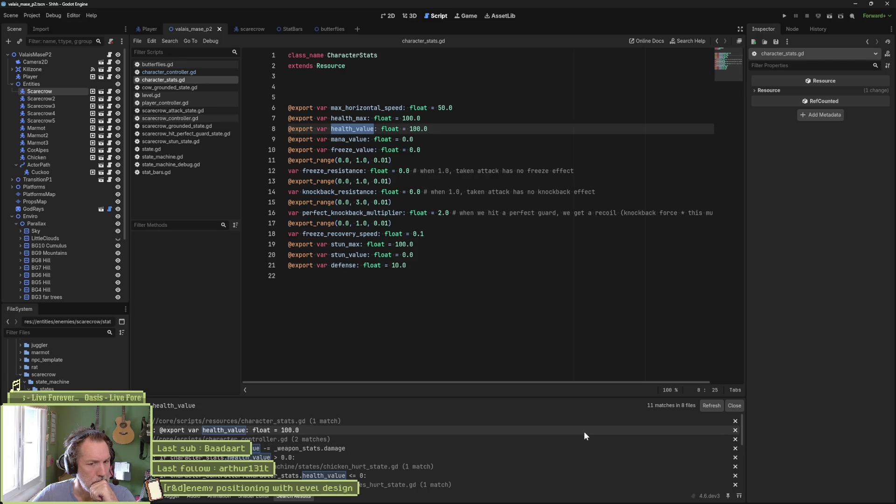
scroll(475, 450, down, 1)
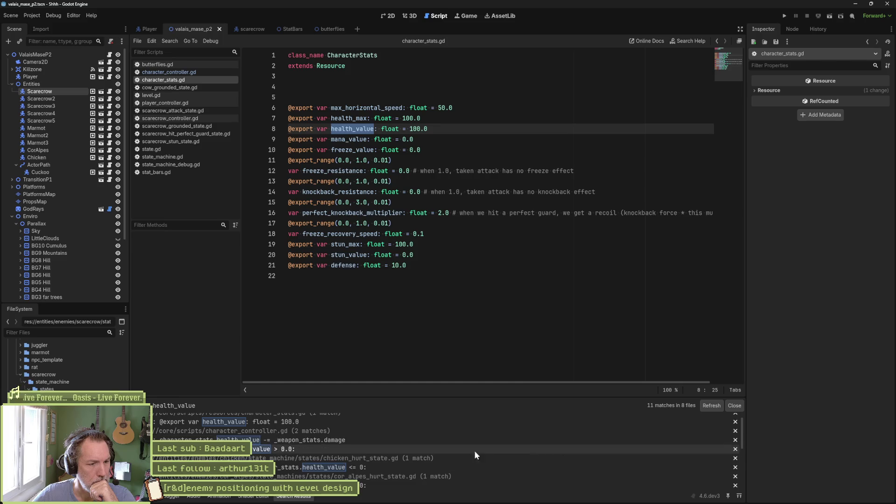
click(430, 468)
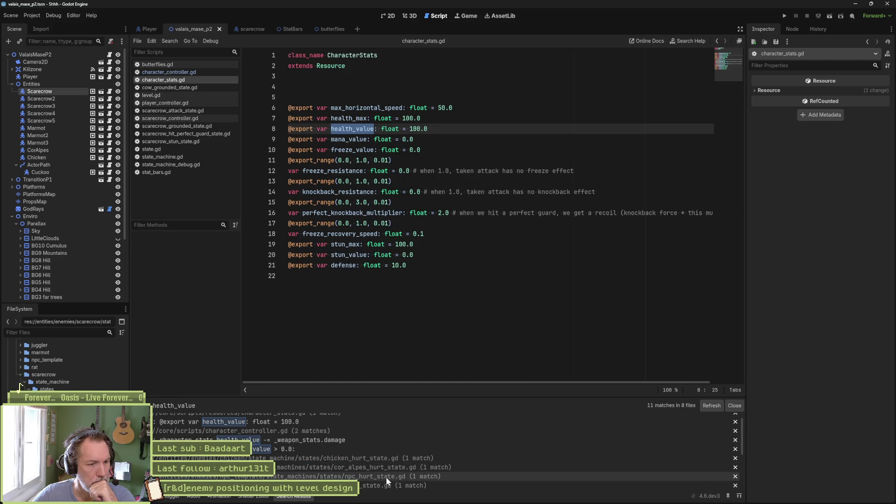
scroll(392, 485, down, 2)
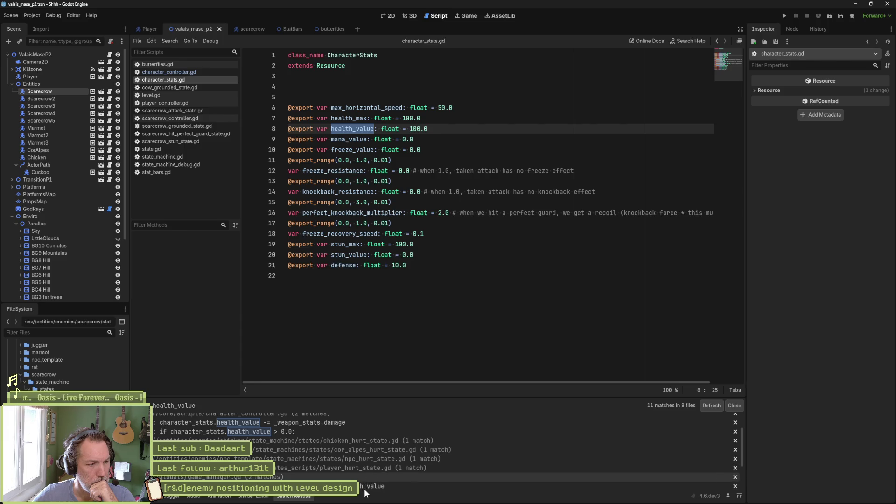
click(364, 487)
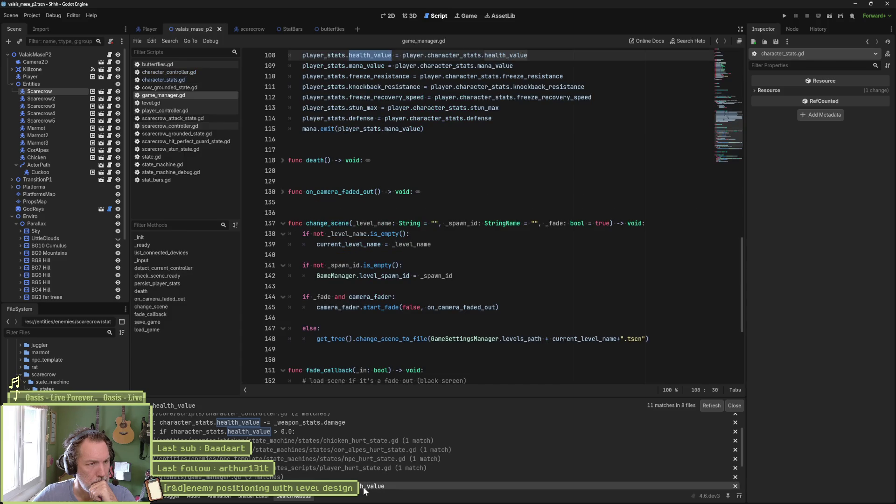
scroll(439, 326, up, 5)
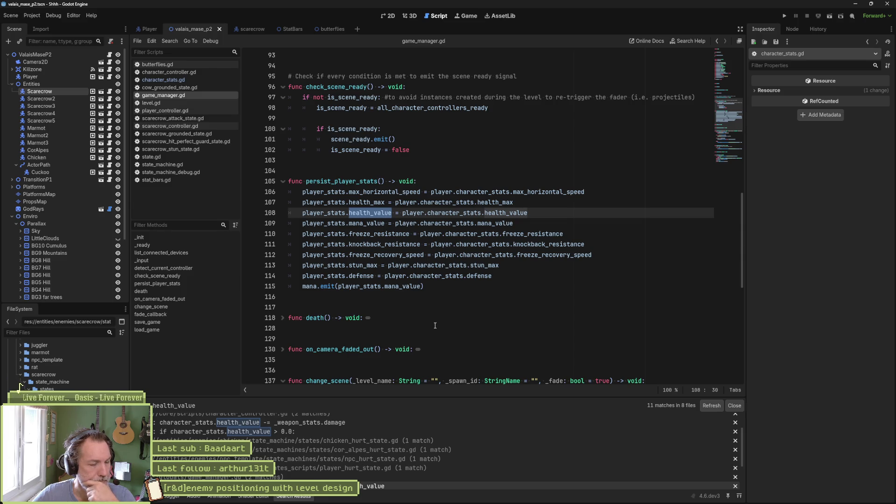
scroll(408, 461, down, 3)
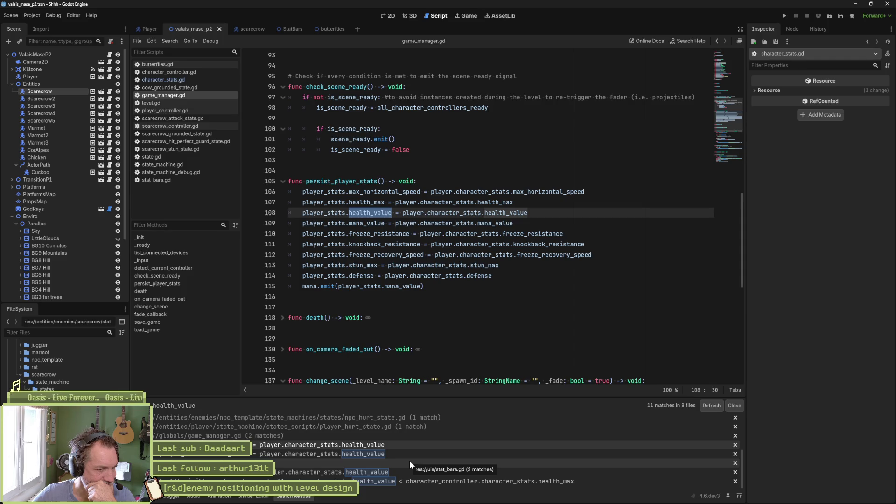
scroll(427, 455, up, 4)
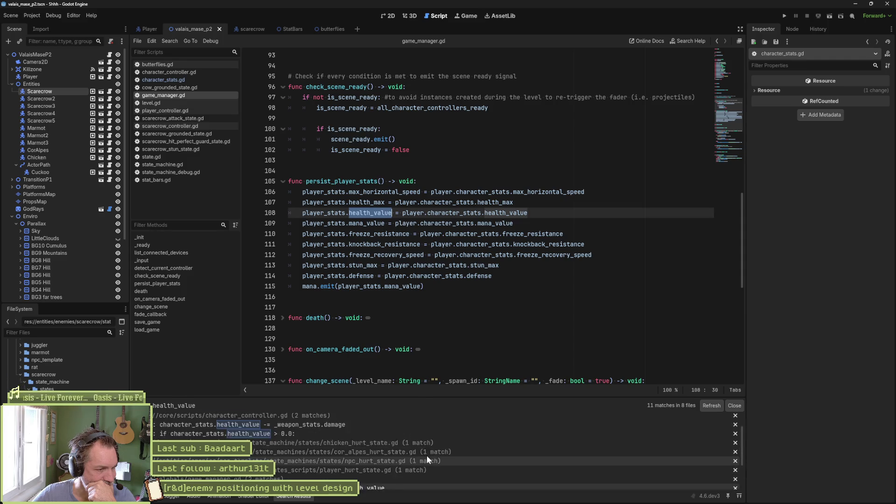
scroll(426, 456, up, 2)
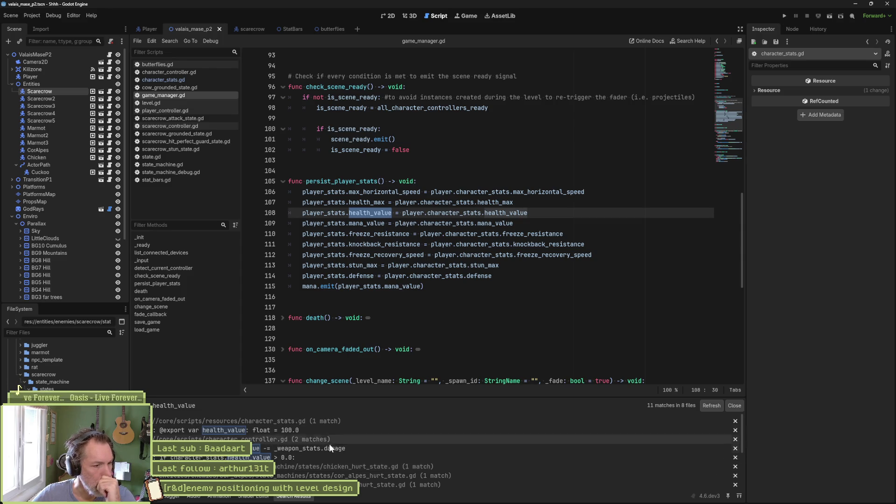
scroll(328, 458, down, 3)
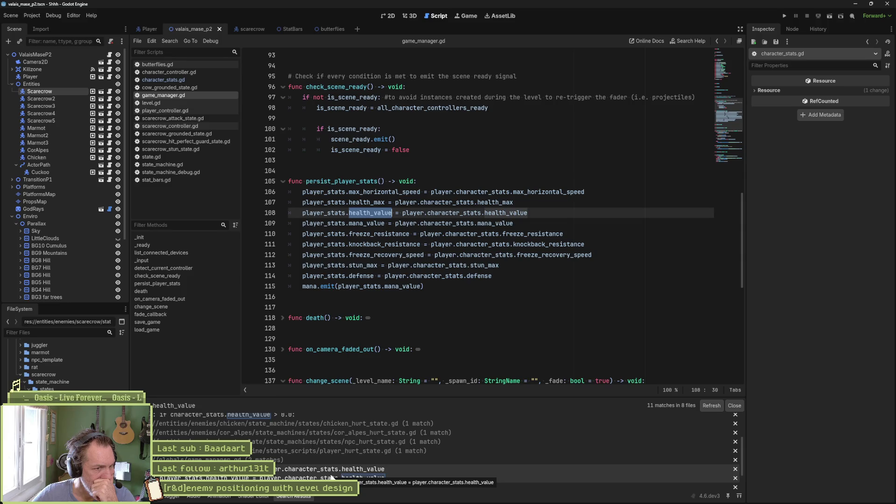
scroll(326, 467, up, 3)
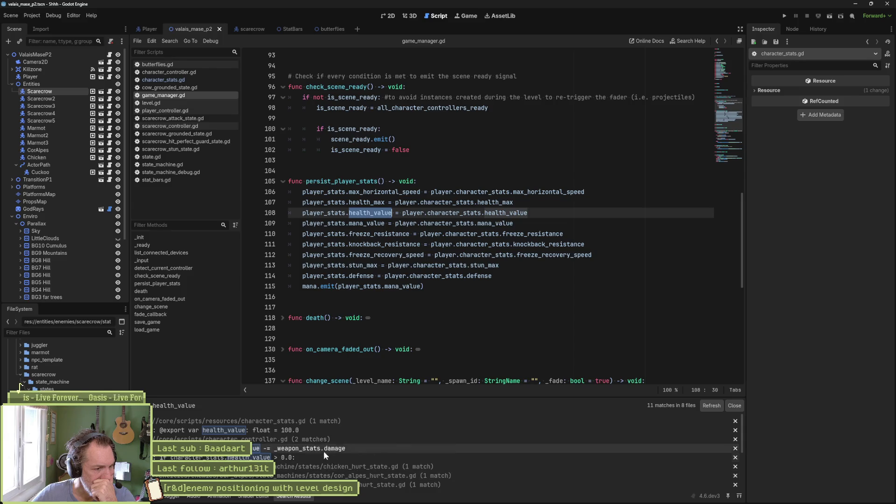
click(318, 429)
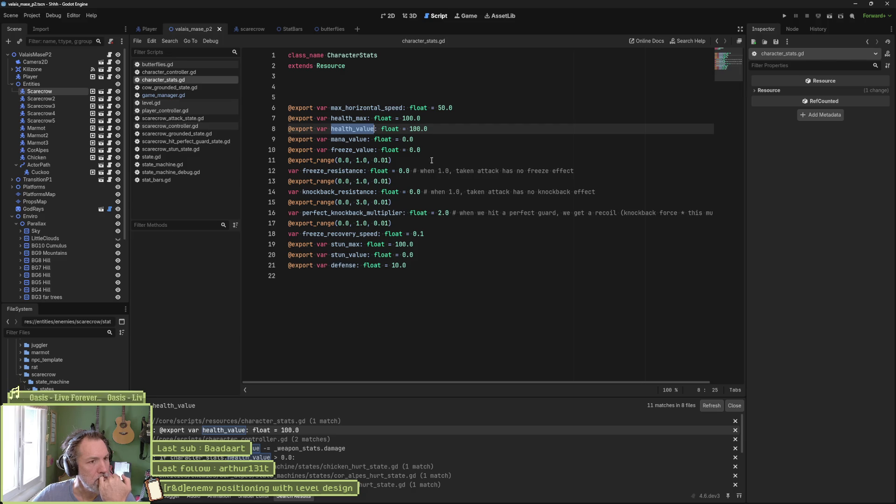
drag(409, 129, 429, 129)
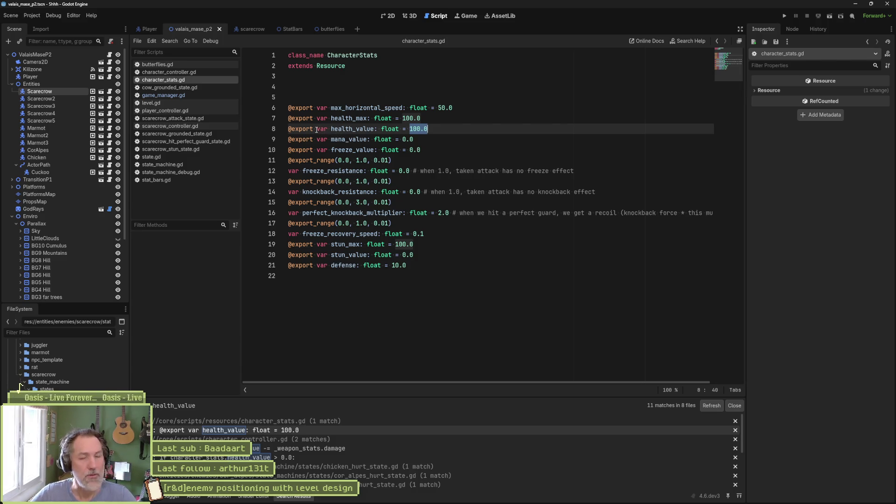
click(289, 129)
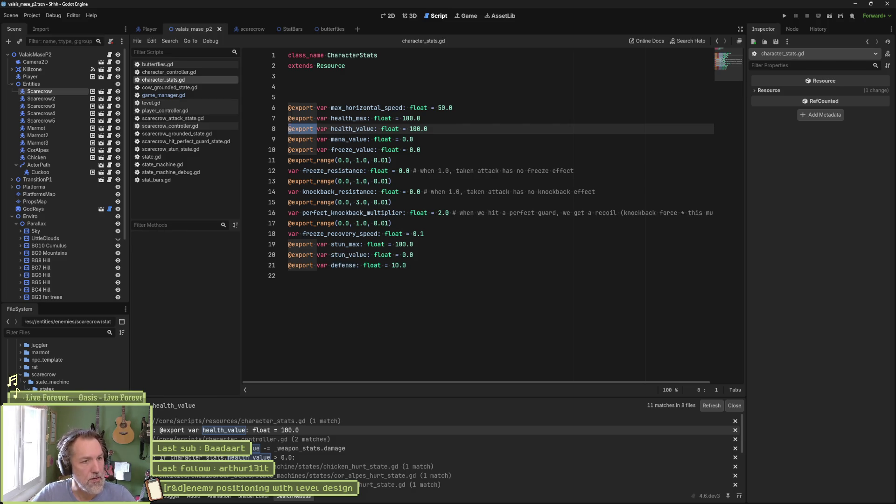
key(Delete)
double_click(363, 118)
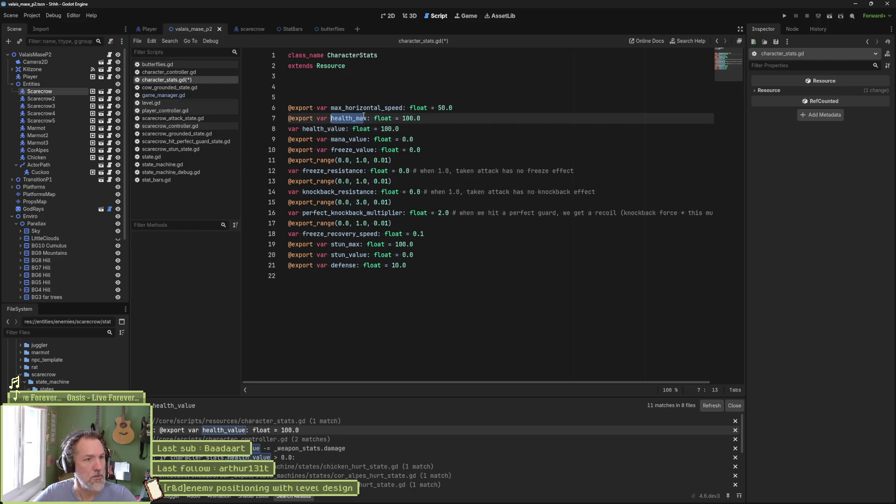
double_click(389, 129)
text(health_max)
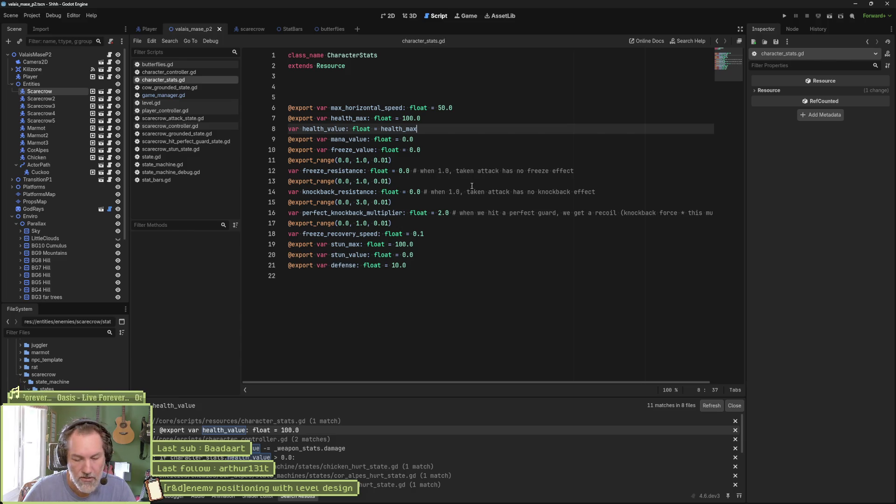
key(F6)
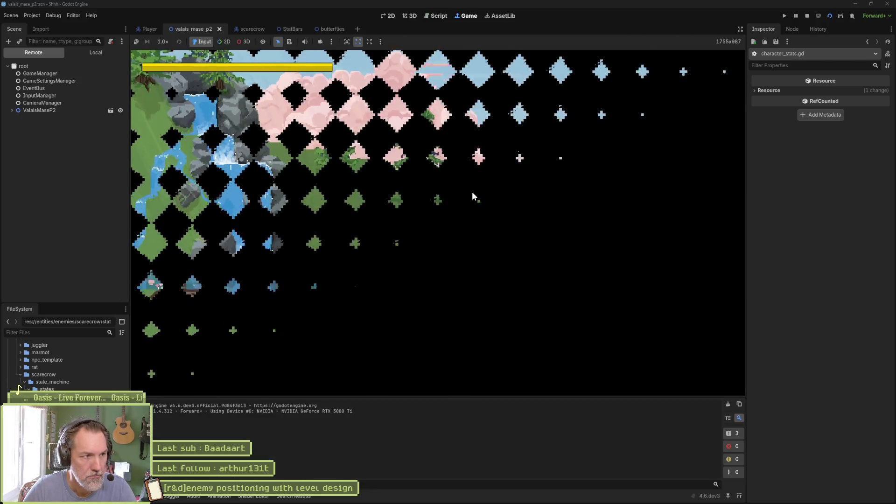
Move the fox to the scarecrows and attack, landing hits of 12.0, 15.0 and 10.0, then stop.
key(d)
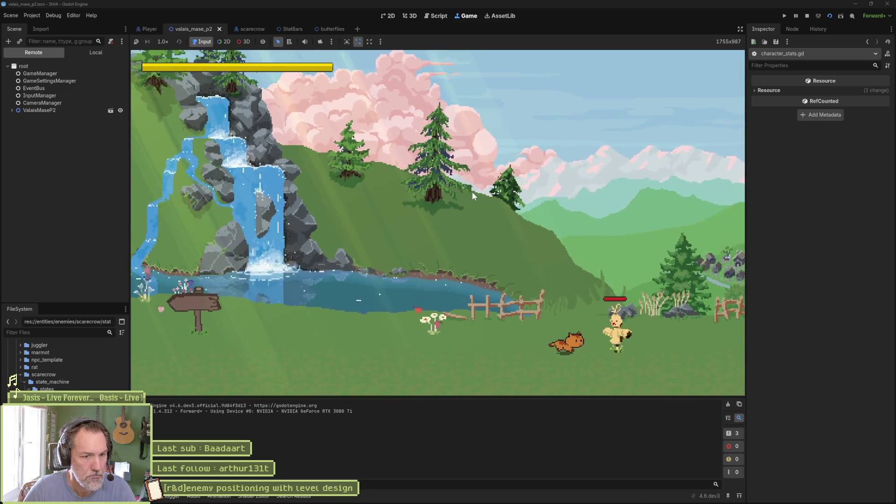
key(d)
key(space)
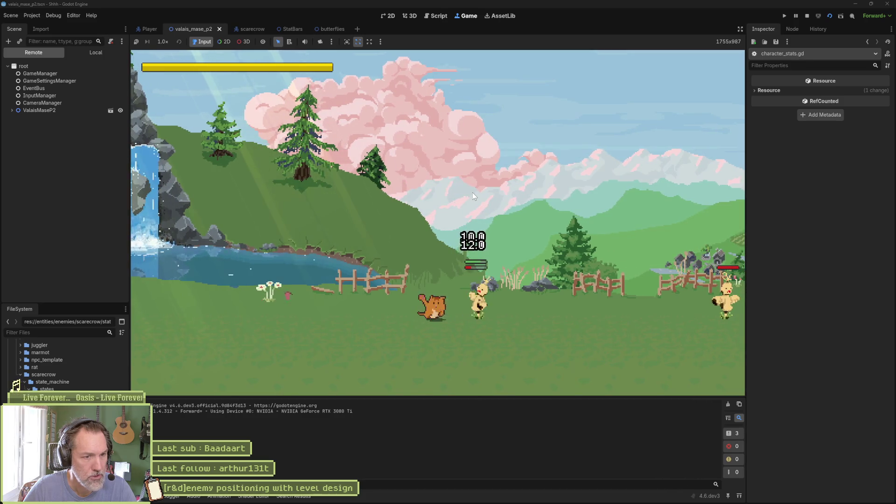
key(space)
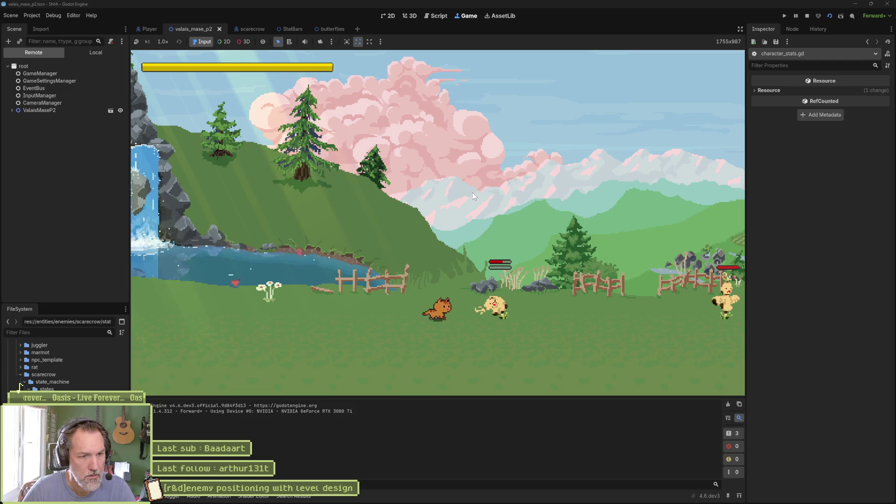
key(space)
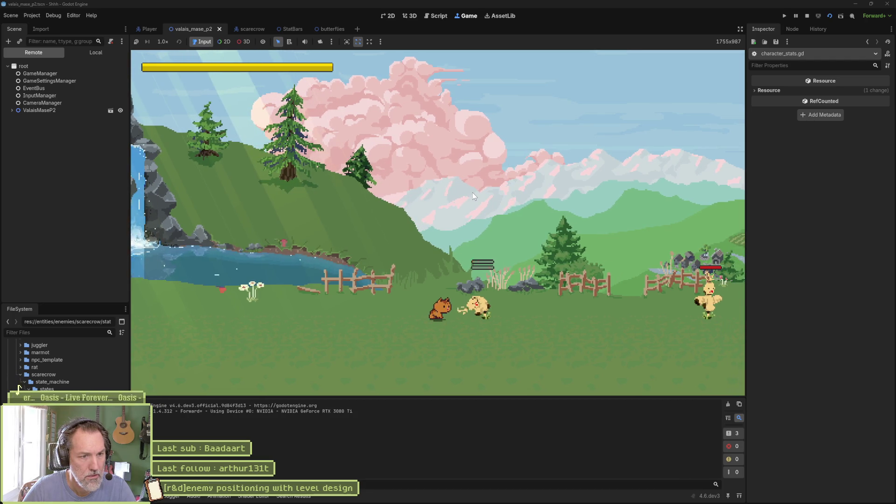
key(space)
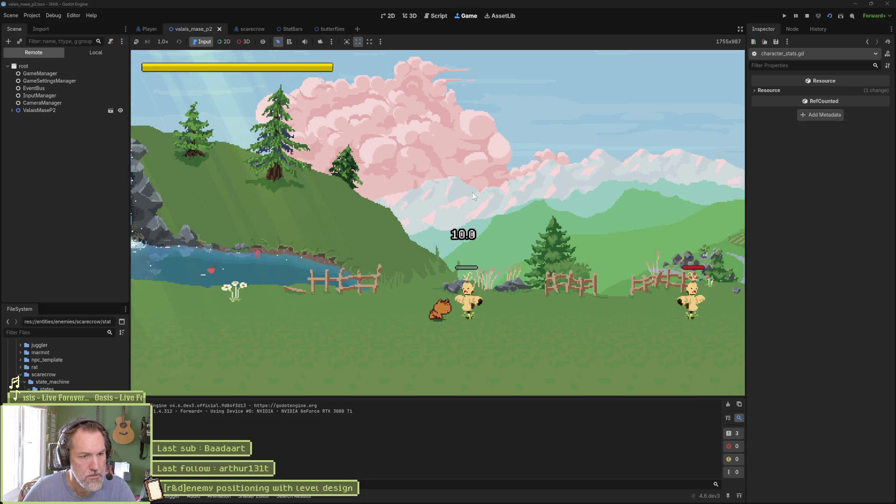
key(F8)
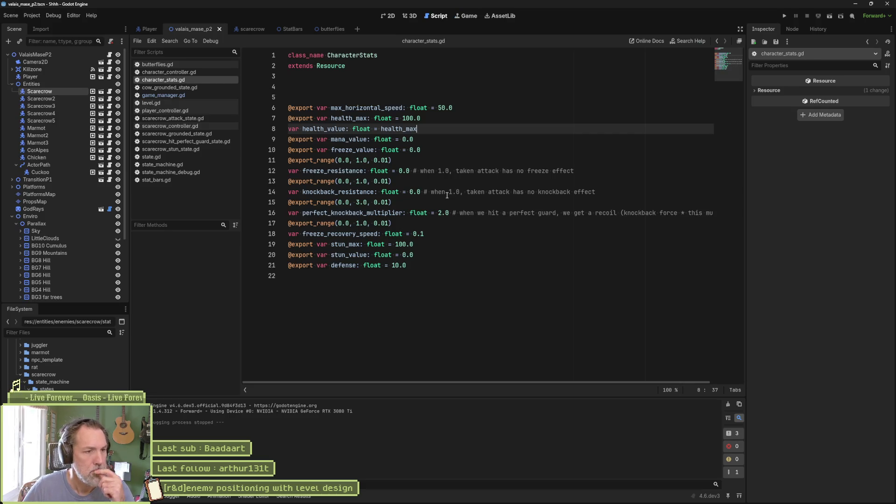
In stat_bars.gd, select health_max on line 32 where init_progress_bars sets the health bar value.
click(151, 179)
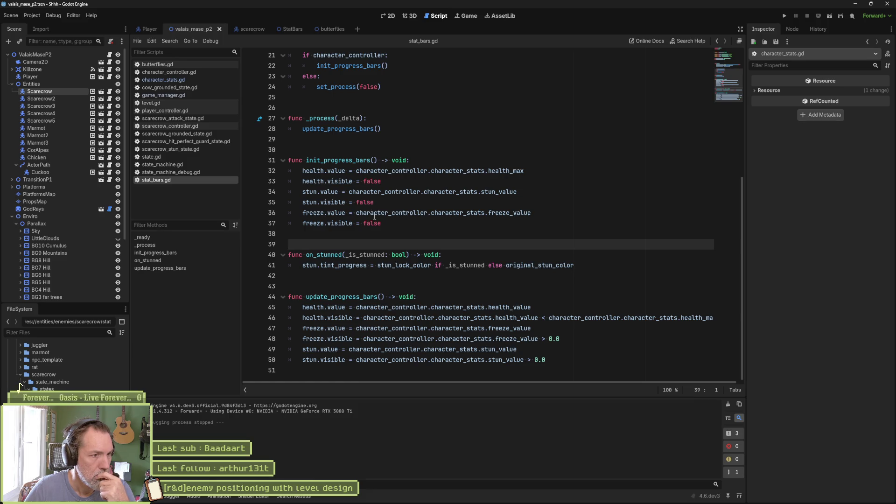
click(500, 171)
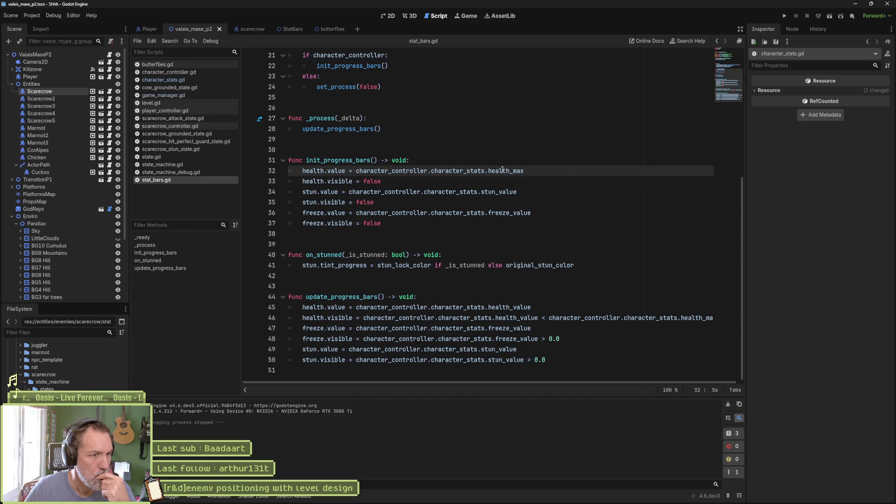
mouse_move(503, 170)
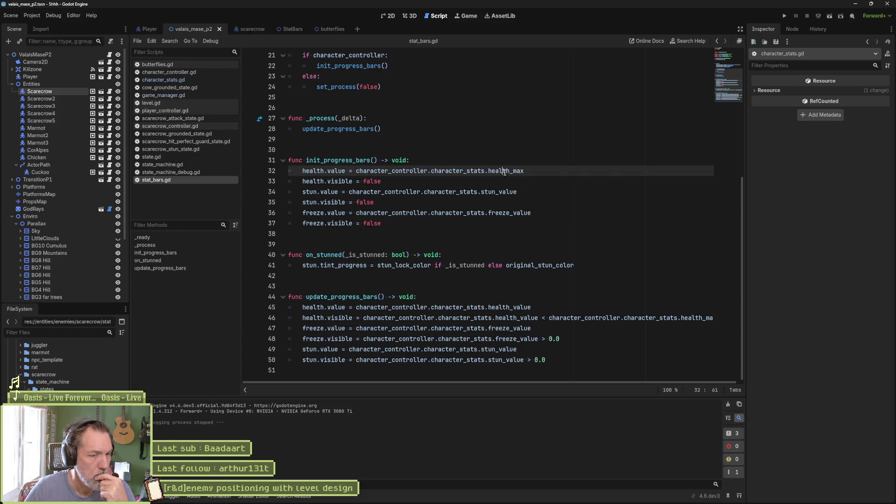
double_click(506, 171)
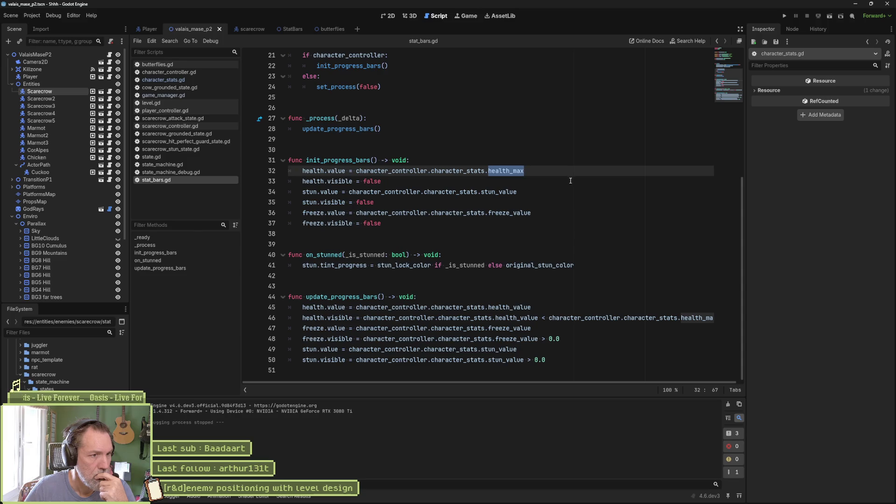